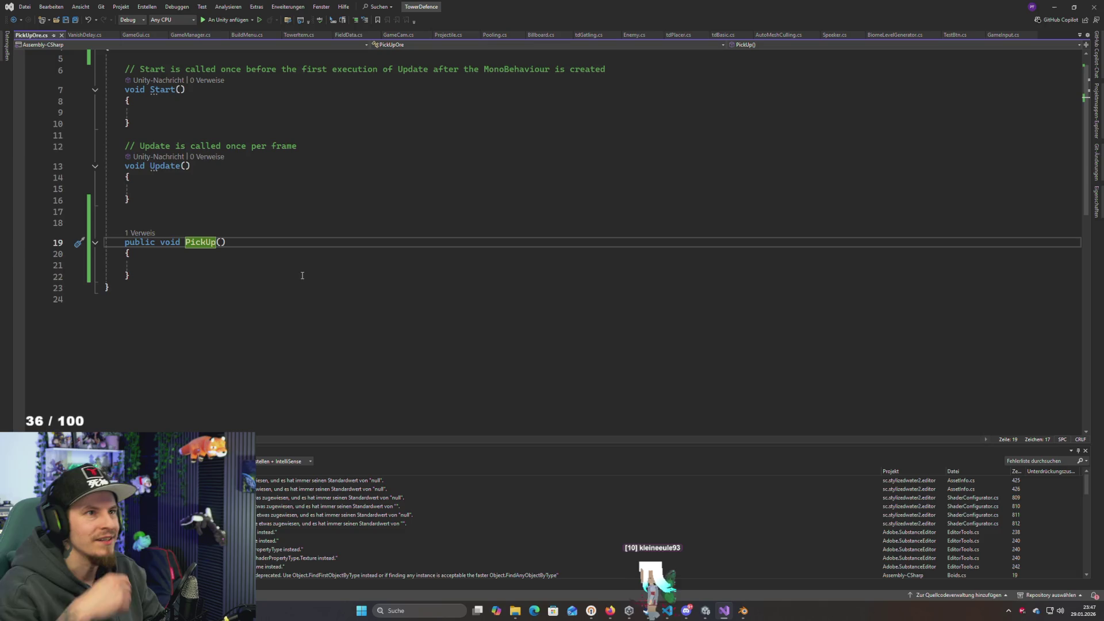
# Look over the Update and PickUp methods of the PickUpOre script
pyautogui.click(562, 175)
pyautogui.press('Down')
pyautogui.press('Down')
pyautogui.press('Down')
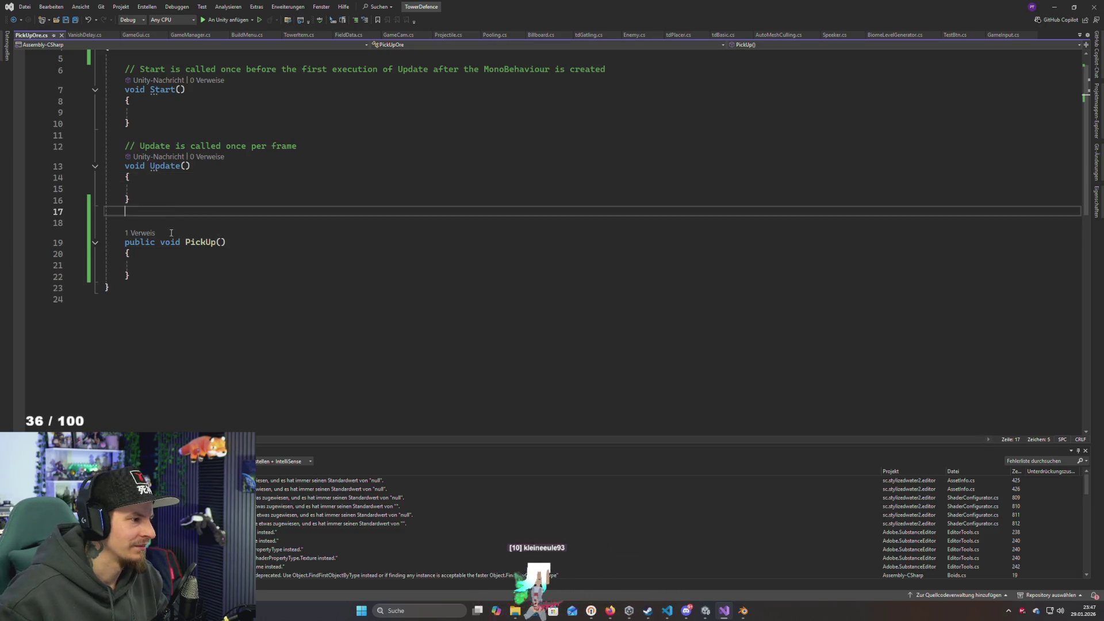
pyautogui.scroll(2, 211, 217)
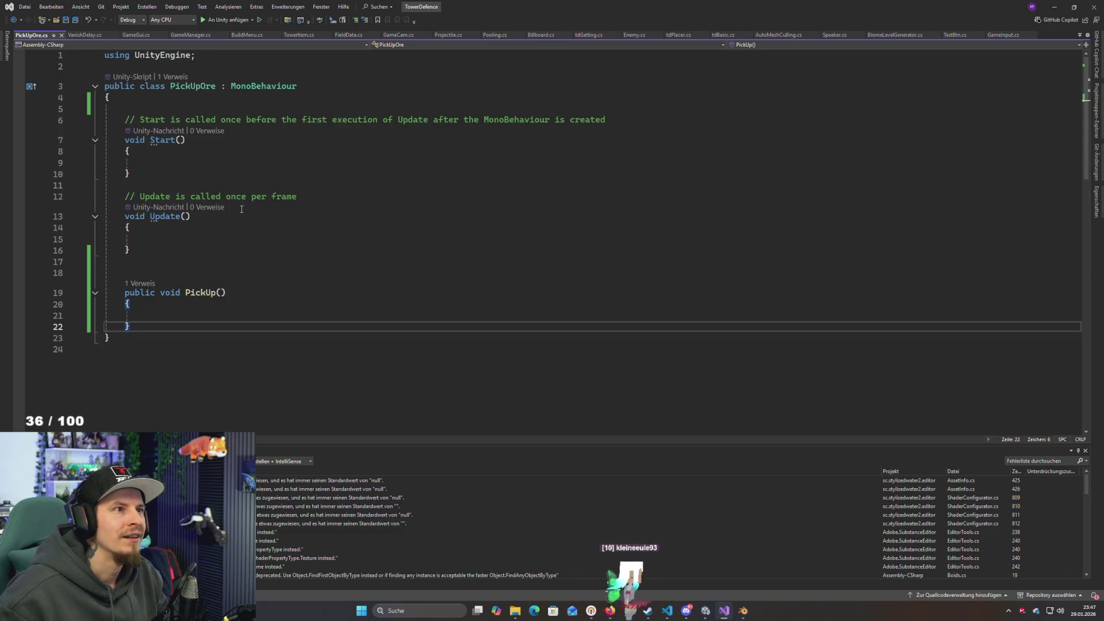
pyautogui.click(281, 197)
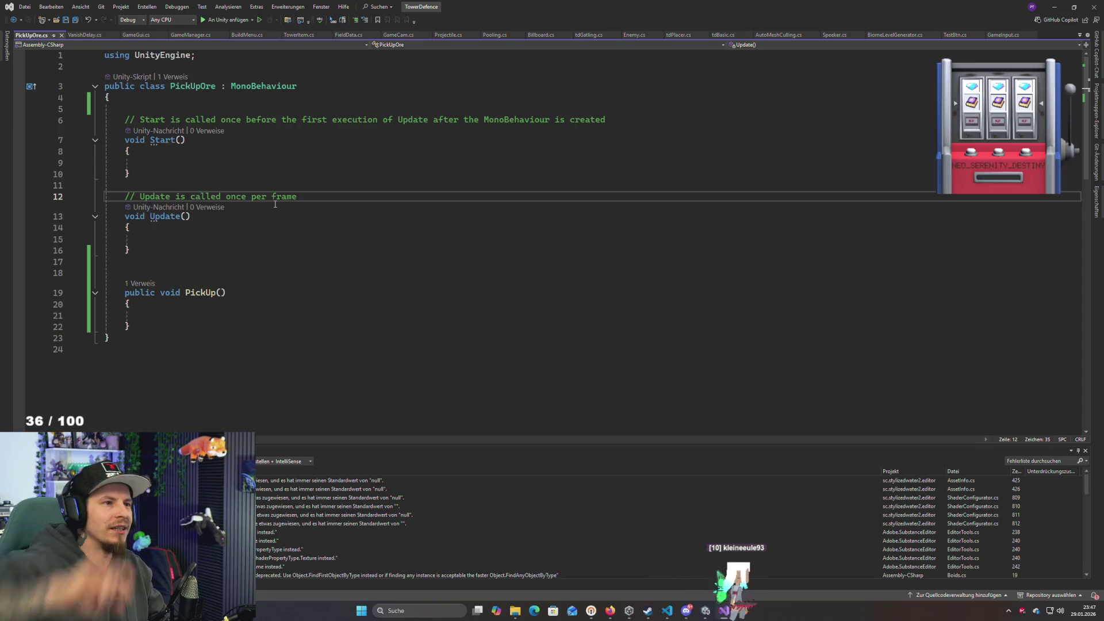
pyautogui.click(357, 261)
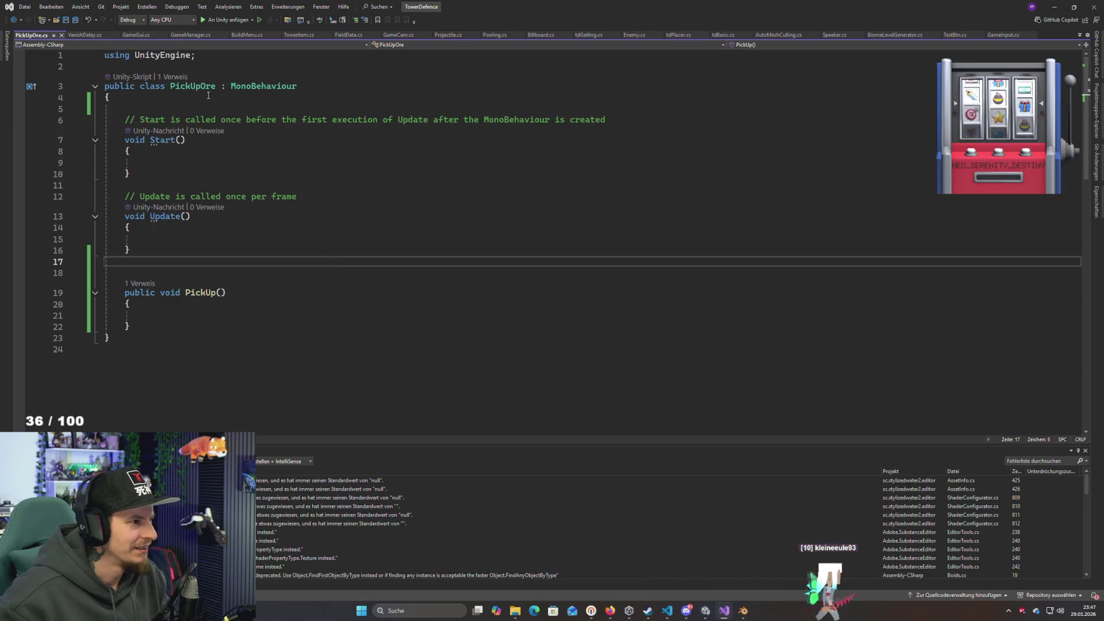
pyautogui.doubleClick(192, 86)
pyautogui.hotkey('alt', 'Tab')
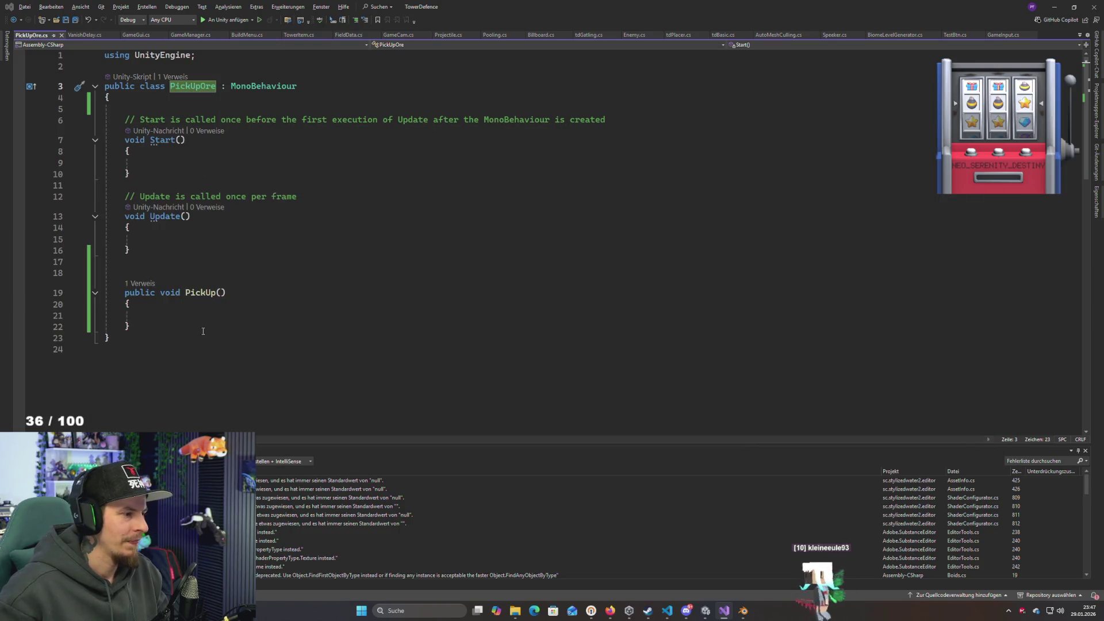
# Add Destroy(gameObject); inside the PickUp() method
pyautogui.click(189, 312)
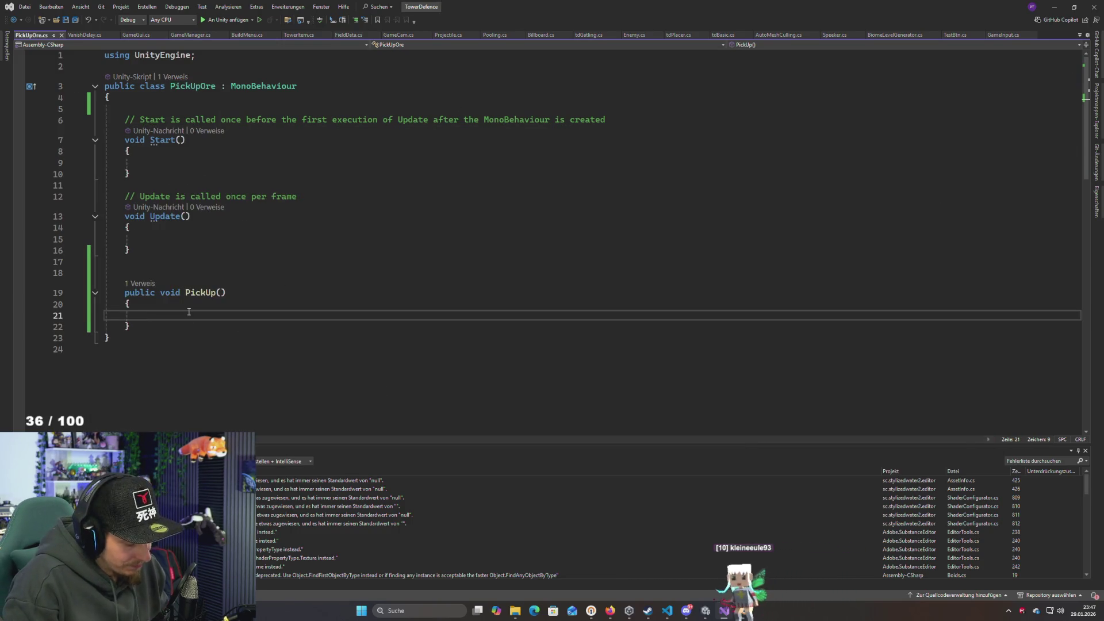
pyautogui.write('game')
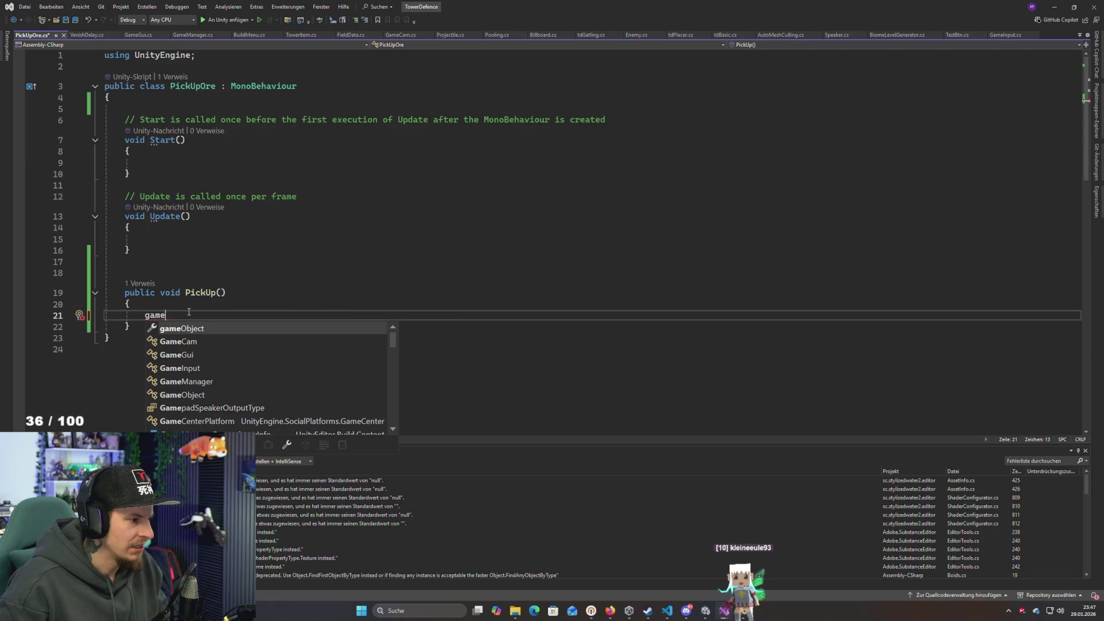
pyautogui.press('Tab')
pyautogui.press('Home')
pyautogui.press('Home')
pyautogui.write('De')
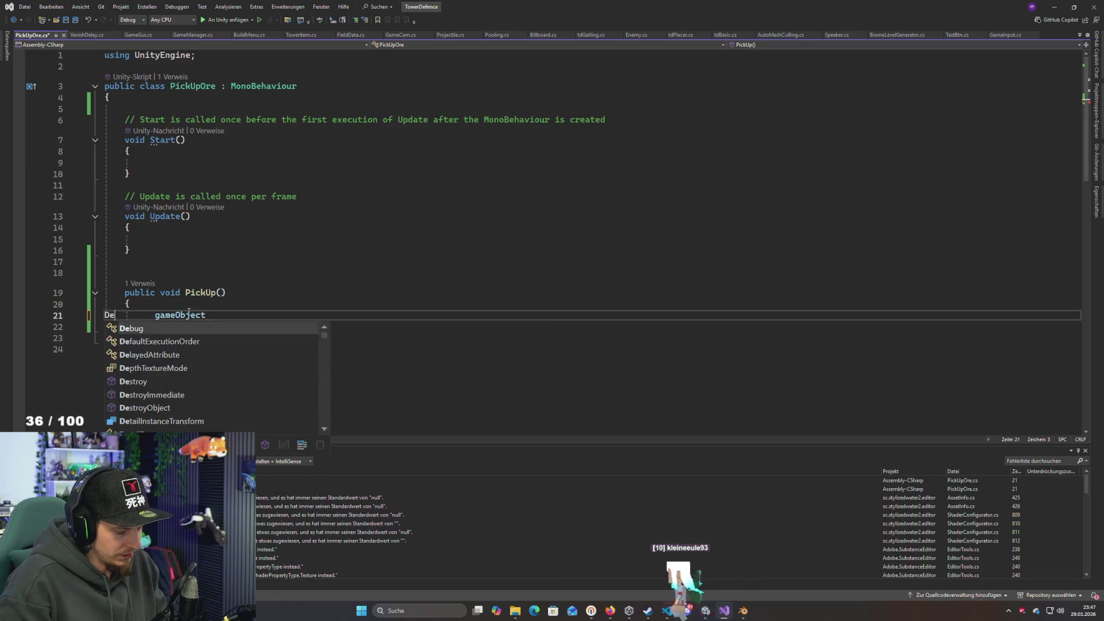
pyautogui.write('stry')
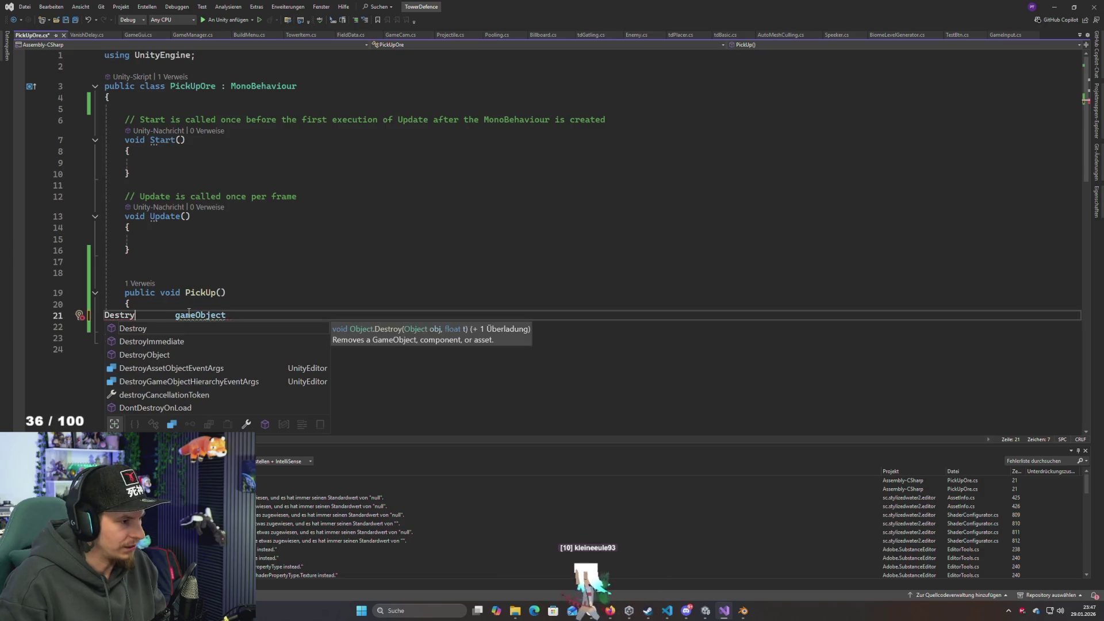
pyautogui.press('Tab')
pyautogui.write('(')
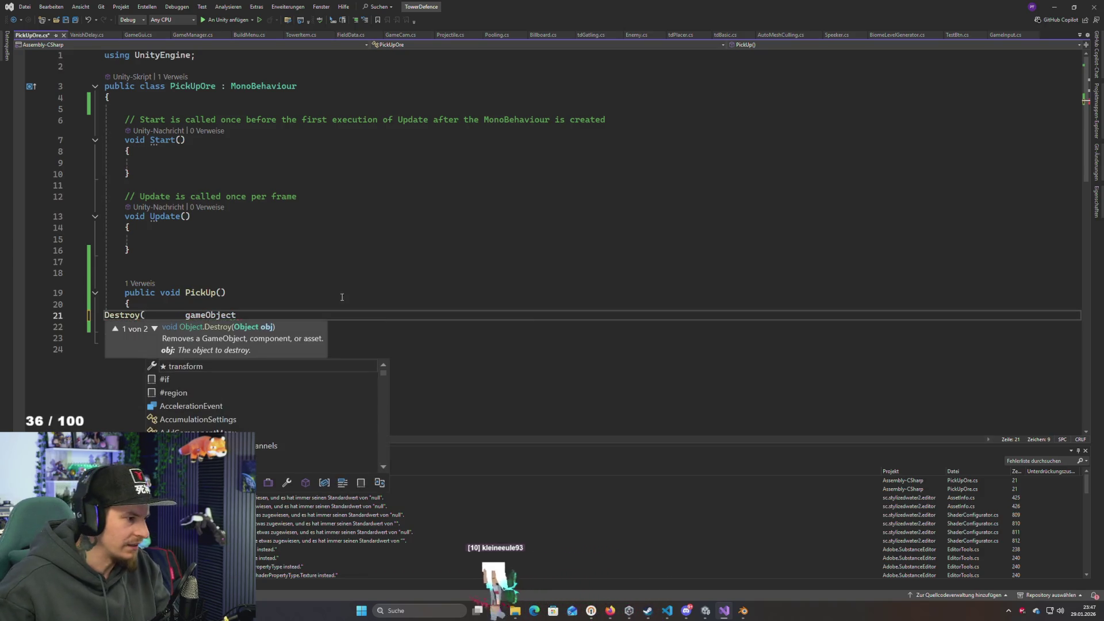
pyautogui.click(258, 315)
pyautogui.write(');')
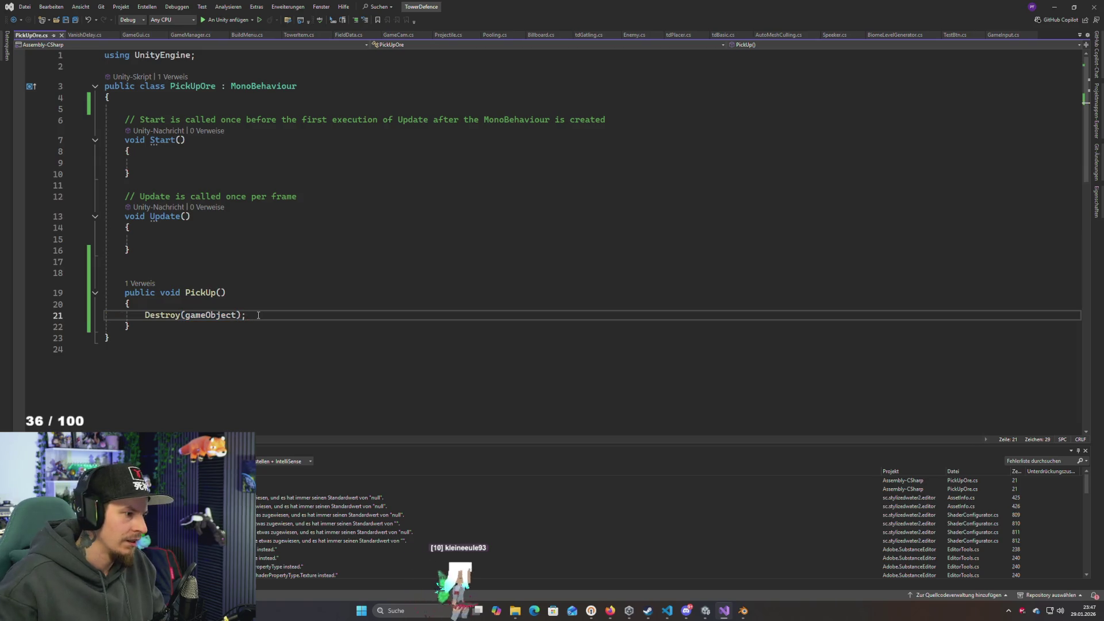
# Declare public enum OreType { Gold, Iron, Copper, RedCrystal } at the top of the class
pyautogui.click(202, 108)
pyautogui.press('Return')
pyautogui.press('Return')
pyautogui.press('Up')
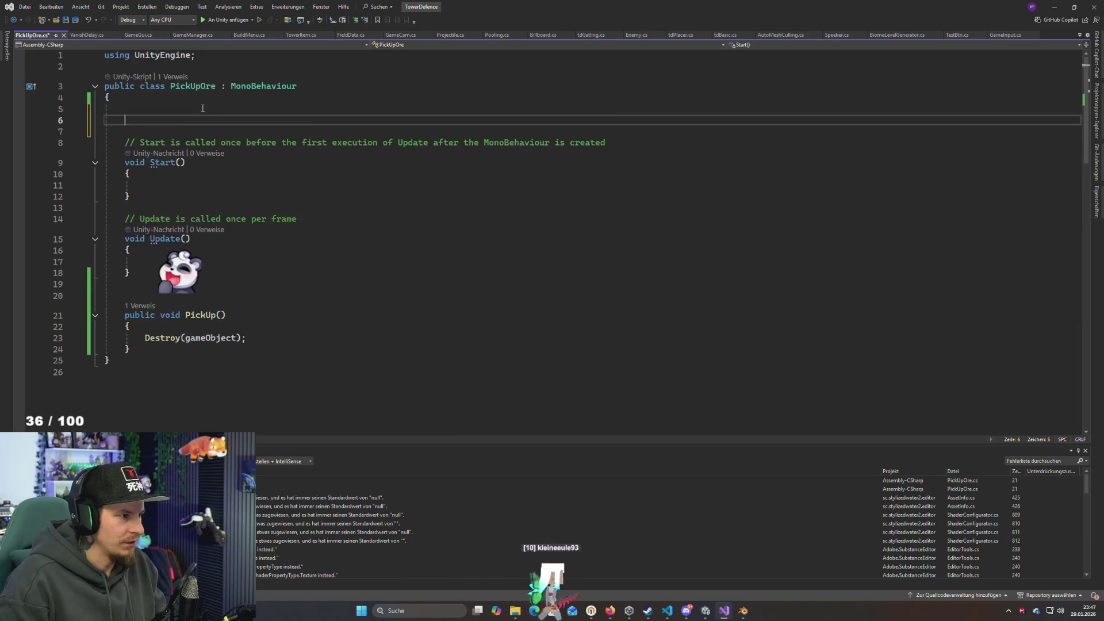
pyautogui.press('Up')
pyautogui.write('publi')
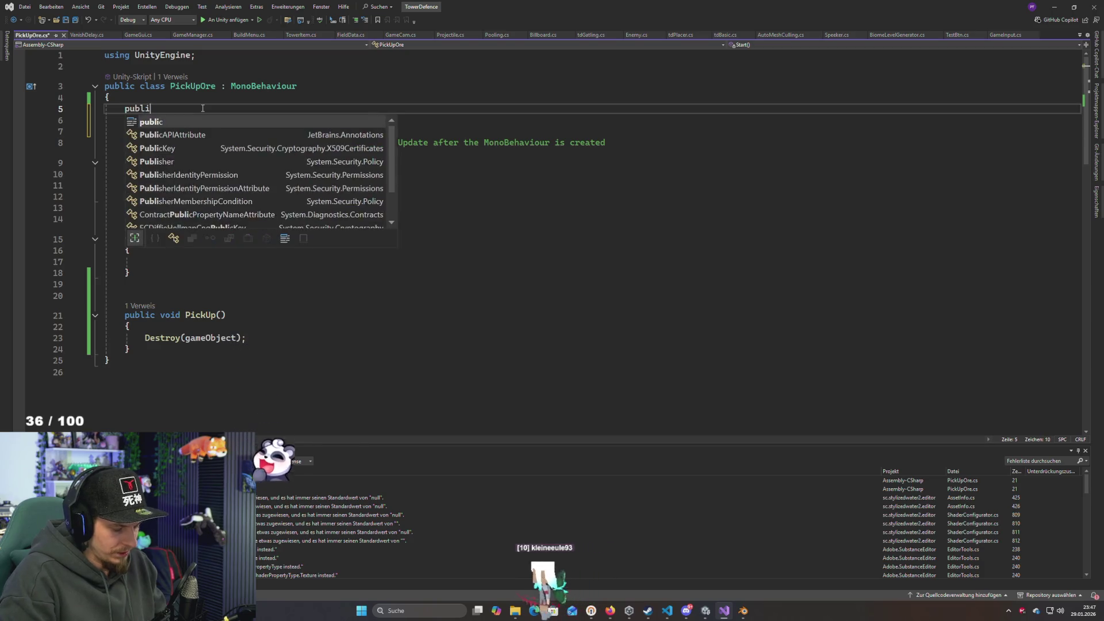
pyautogui.write('c enum ')
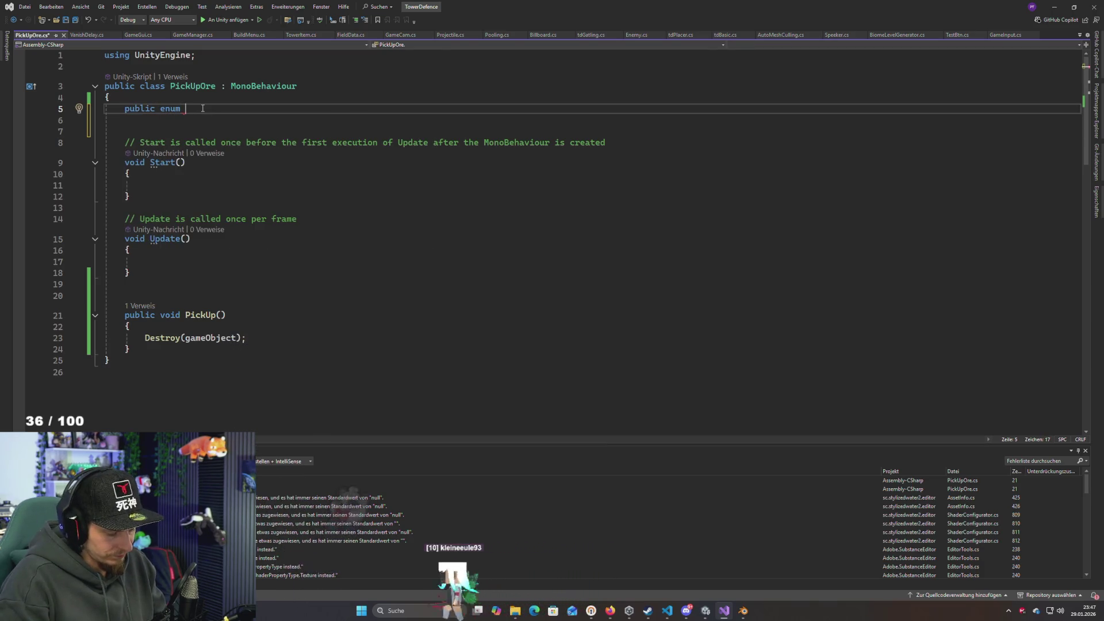
pyautogui.write('OreType')
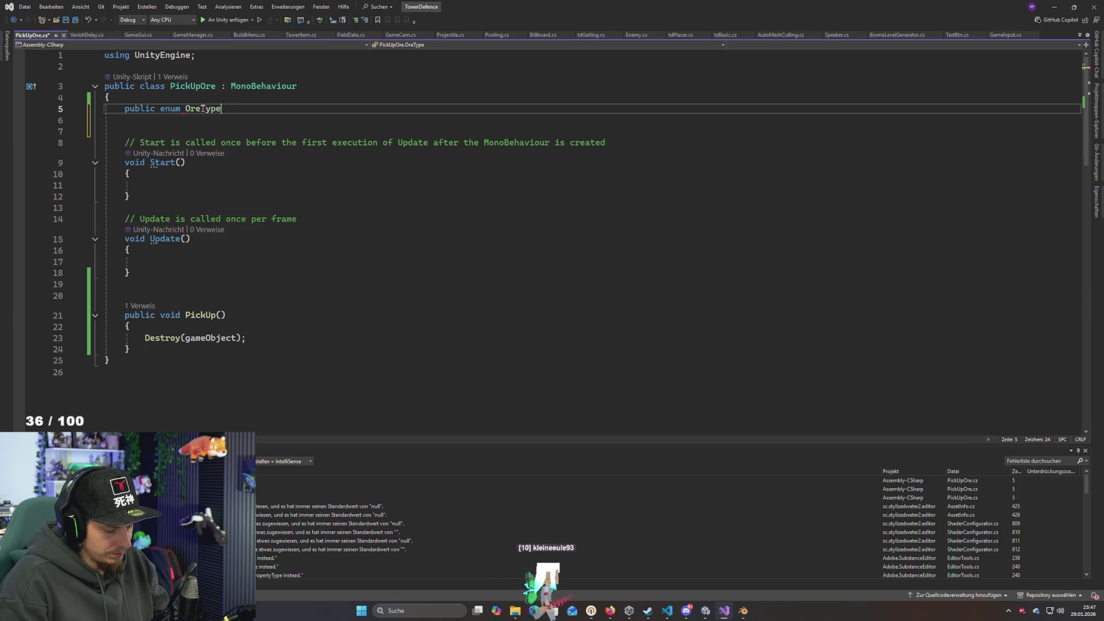
pyautogui.write(' { }')
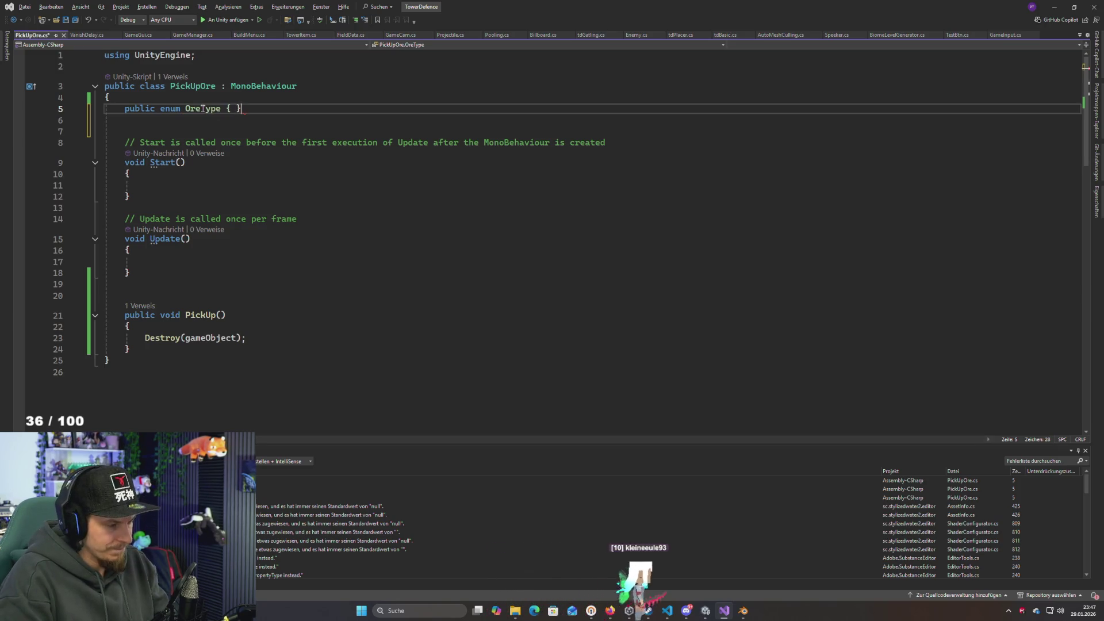
pyautogui.press('Left')
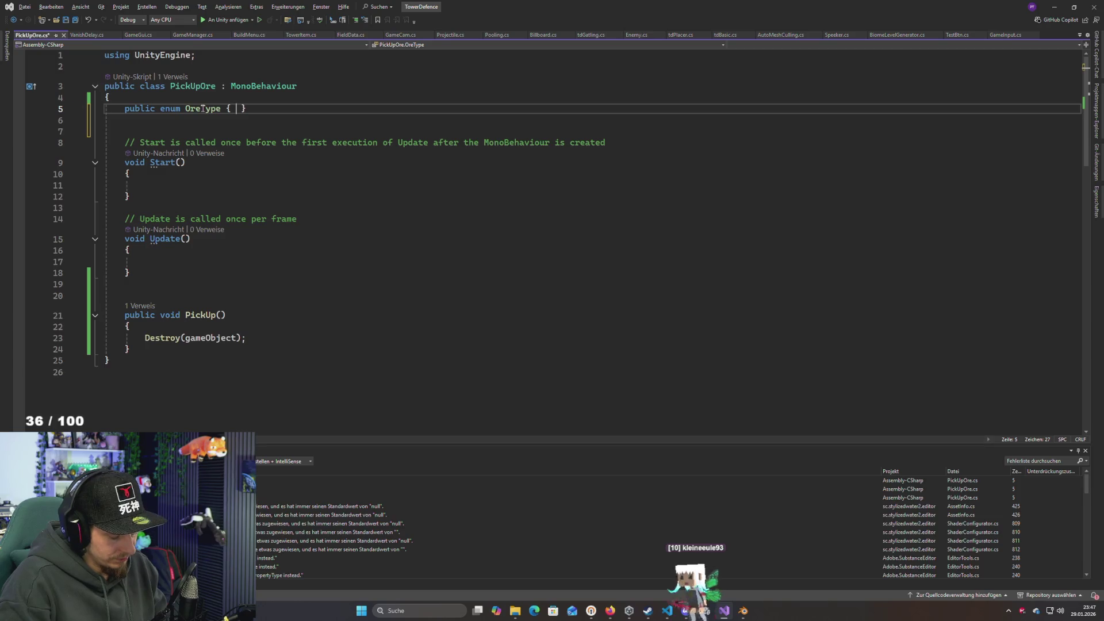
pyautogui.write('Gold, ')
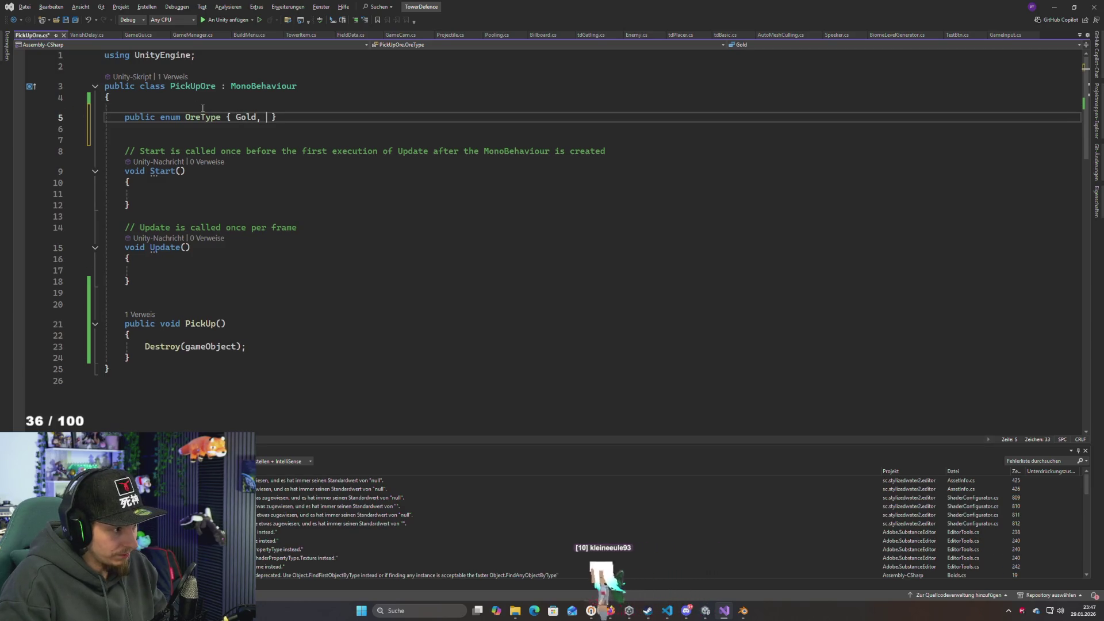
pyautogui.write('ir')
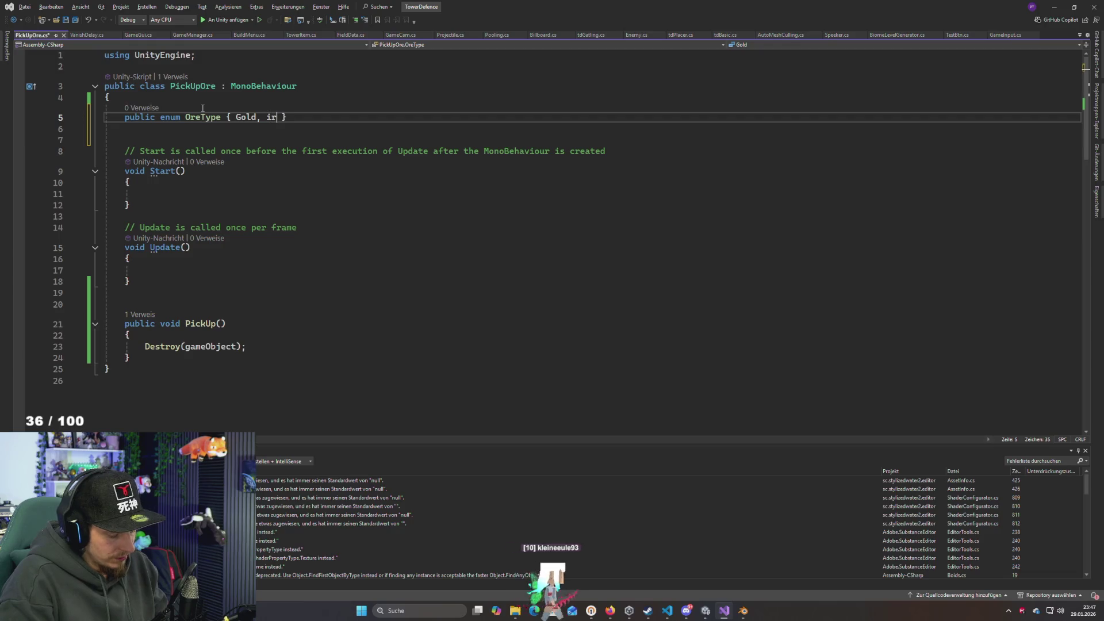
pyautogui.write('on')
pyautogui.press('BackSpace')
pyautogui.write('Iron, Copper, RedCrystal')
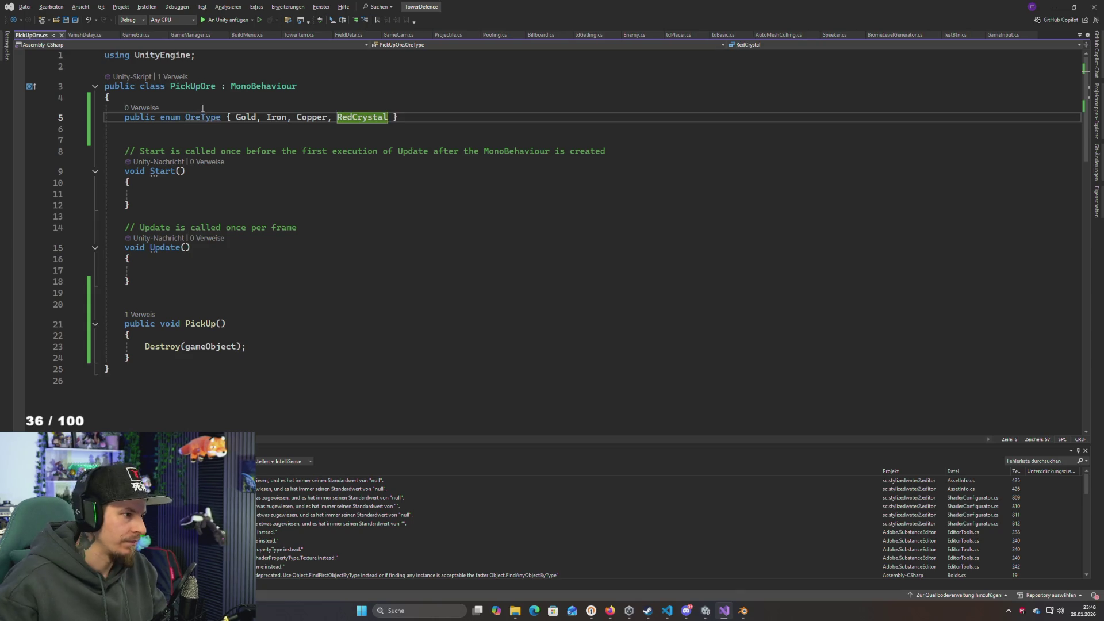
# Add an OreType type field below the enum and save
pyautogui.click(191, 137)
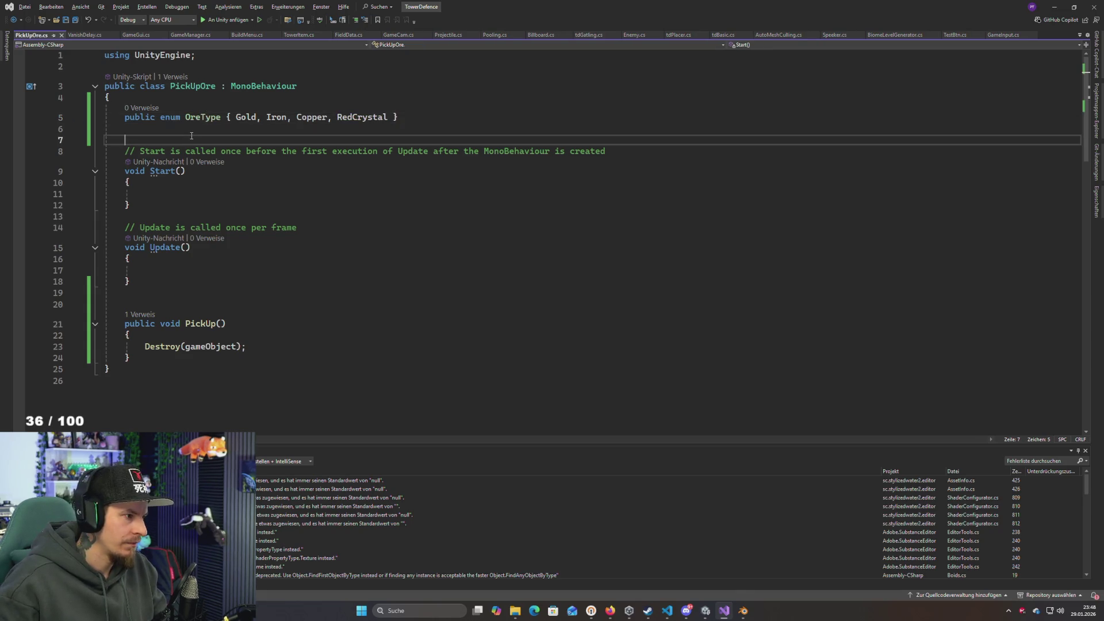
pyautogui.press('Return')
pyautogui.press('Tab')
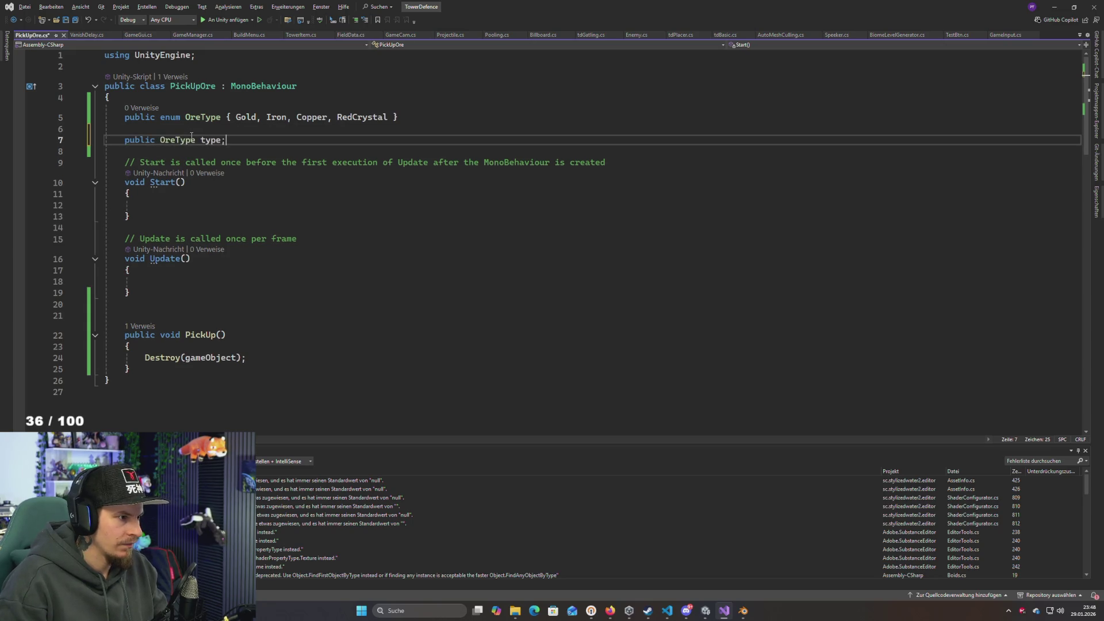
pyautogui.hotkey('ctrl', 's')
pyautogui.doubleClick(214, 141)
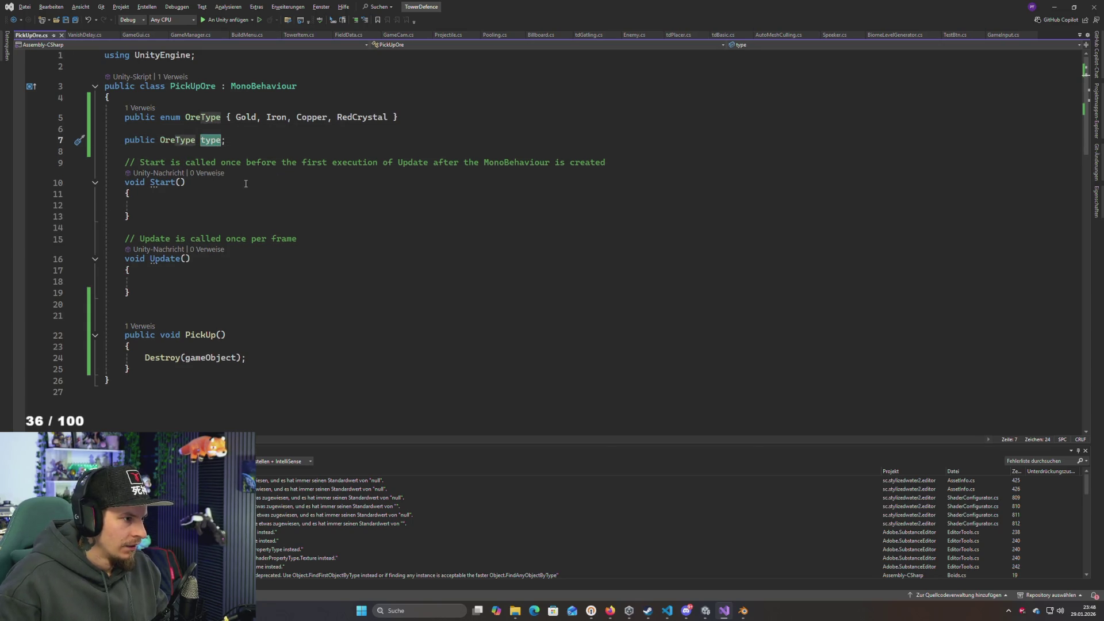
# Start a switch(type) block below the Destroy call
pyautogui.click(292, 363)
pyautogui.press('Return')
pyautogui.press('Return')
pyautogui.hotkey('ctrl', 'space')
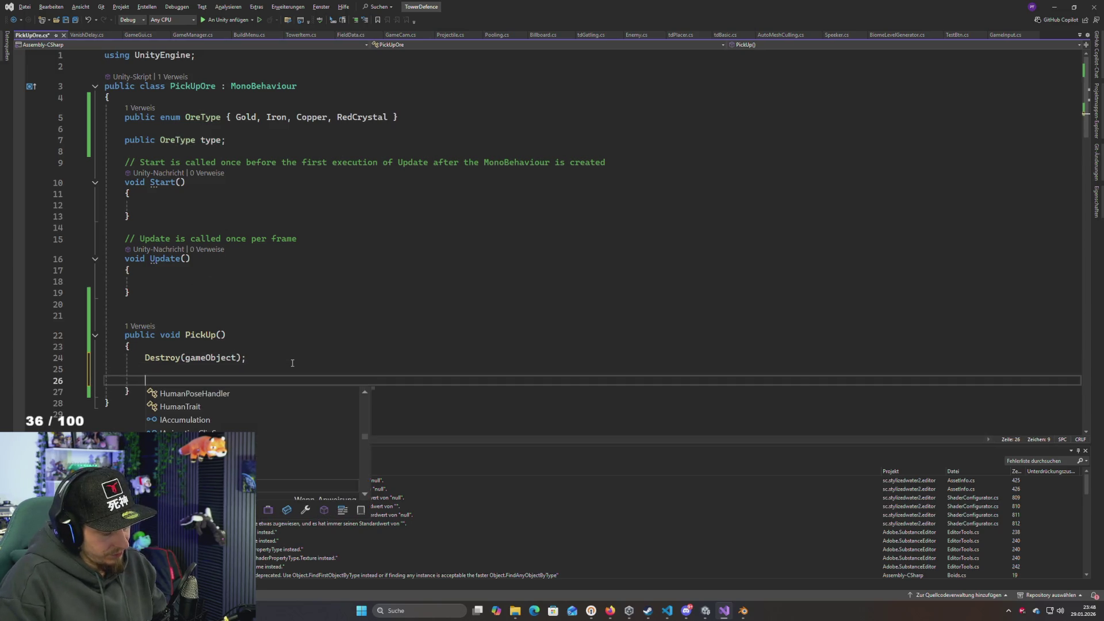
pyautogui.write('switc')
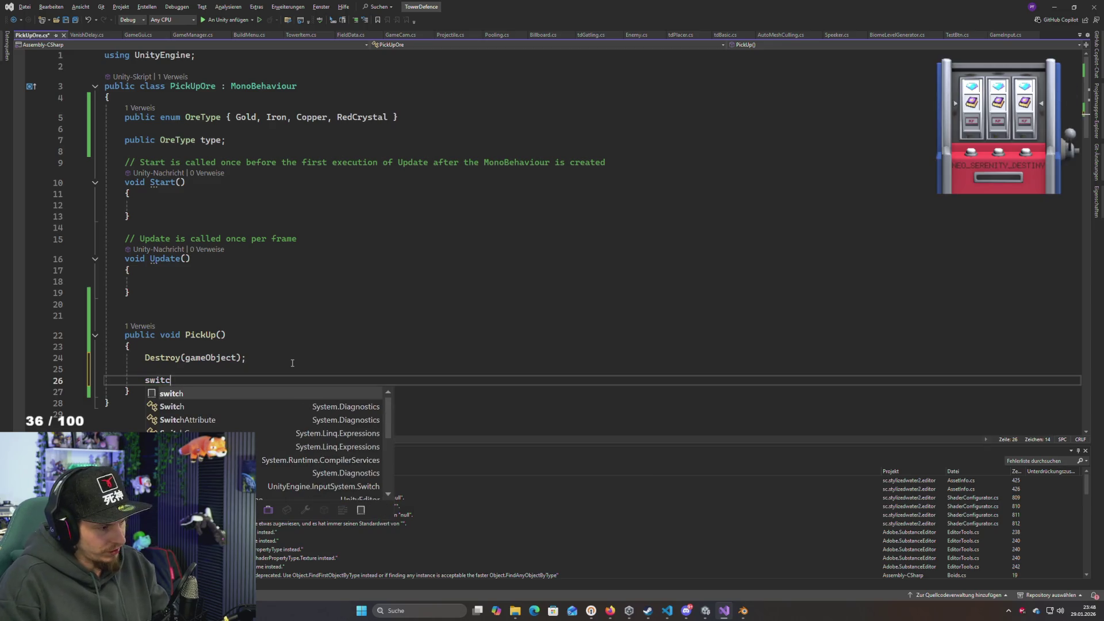
pyautogui.write('h(type)')
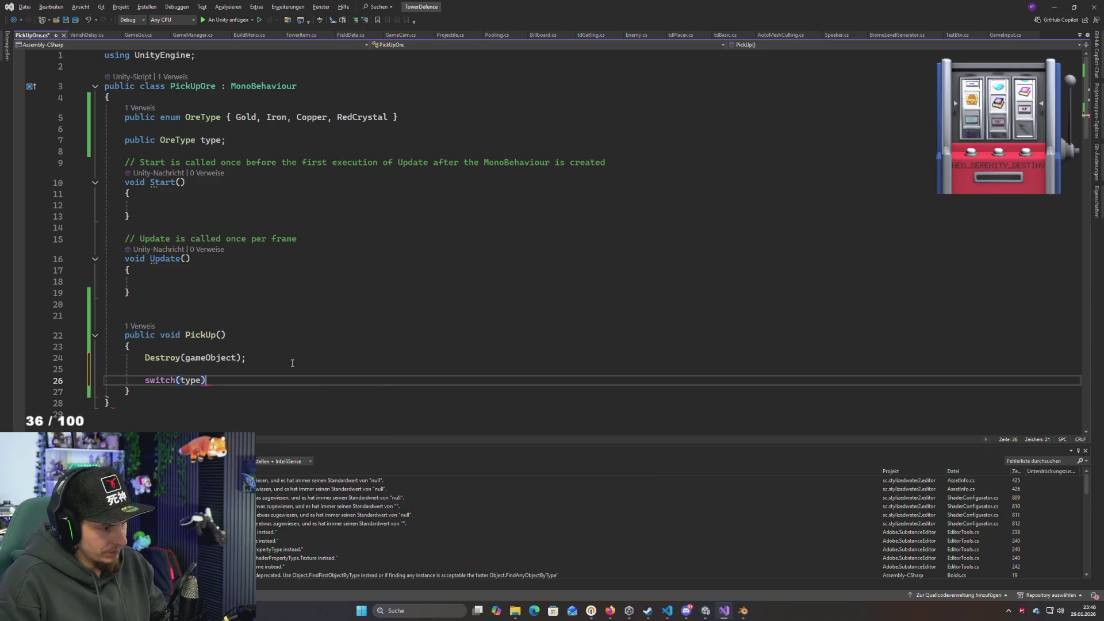
pyautogui.press('Return')
pyautogui.write('{')
# Fill the switch with Gold, Iron and RedCrystal cases, each with a break
pyautogui.press('Return')
pyautogui.press('Tab')
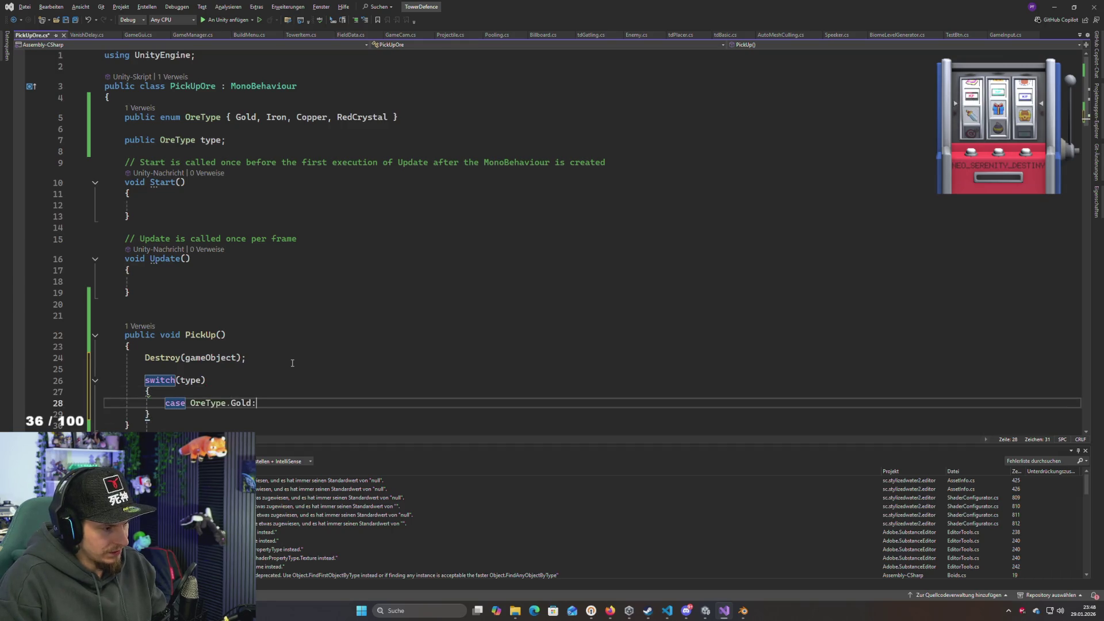
pyautogui.press('Return')
pyautogui.write('break;')
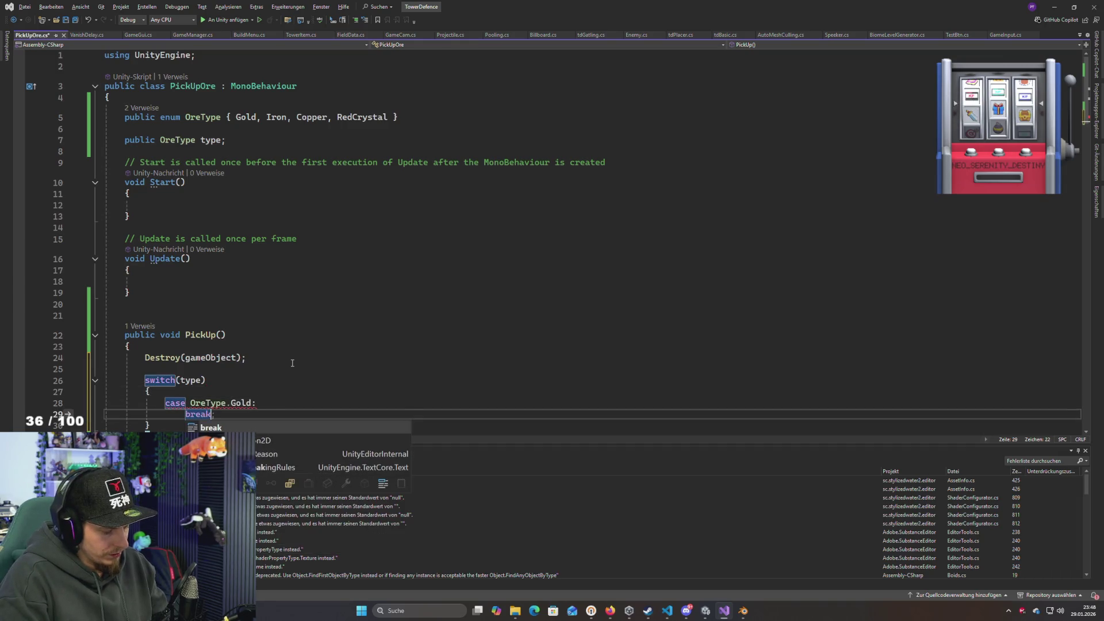
pyautogui.press('Return')
pyautogui.press('Tab')
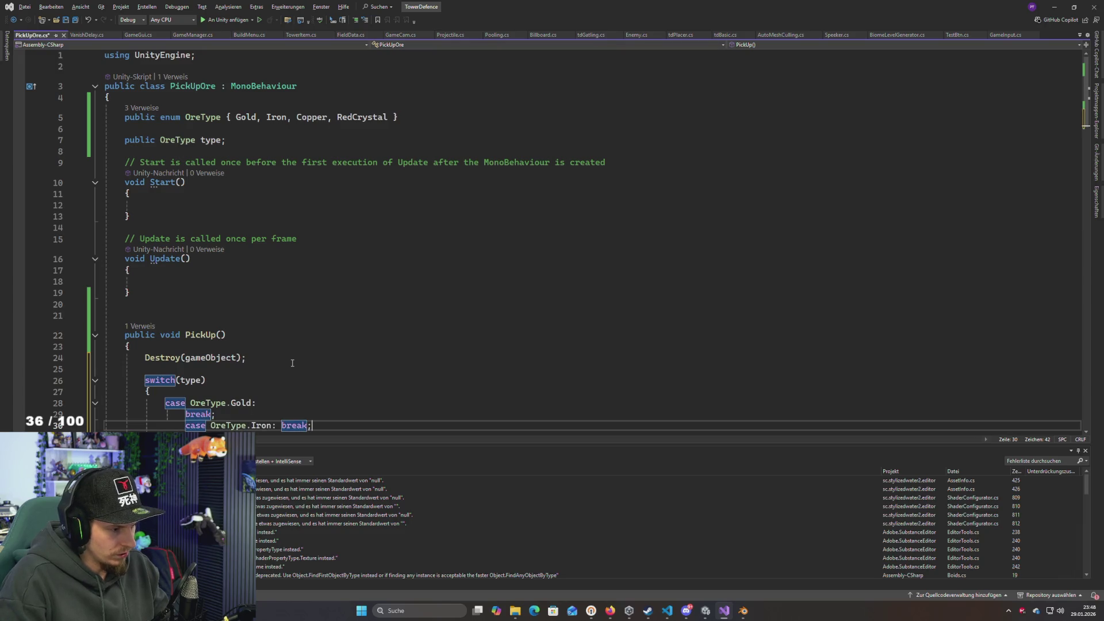
pyautogui.press('Return')
pyautogui.press('Return')
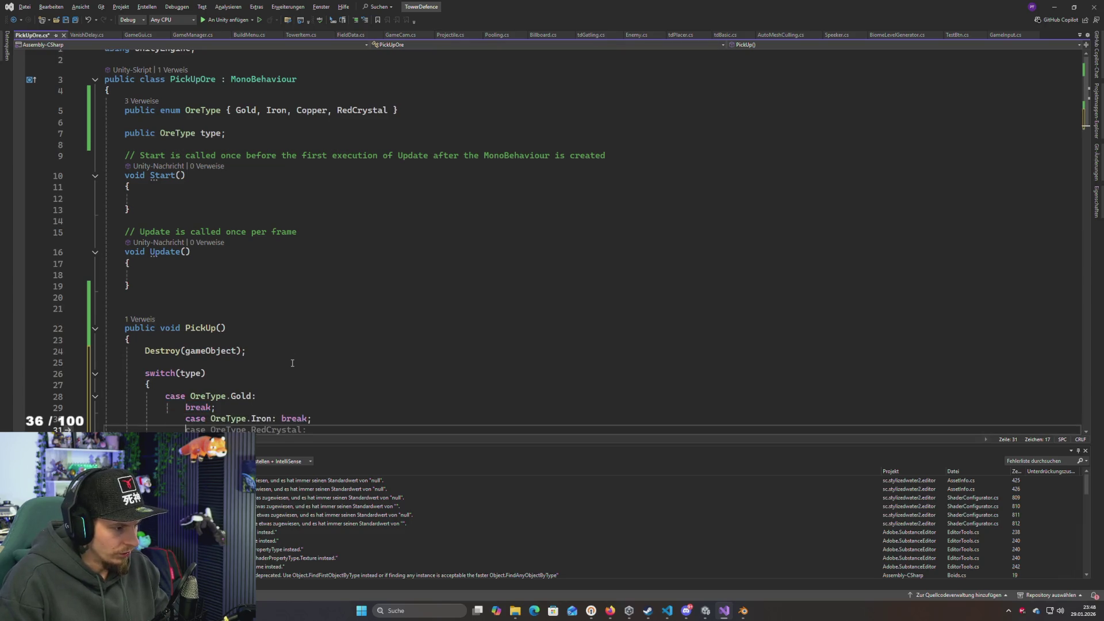
pyautogui.press('Tab')
pyautogui.press('Return')
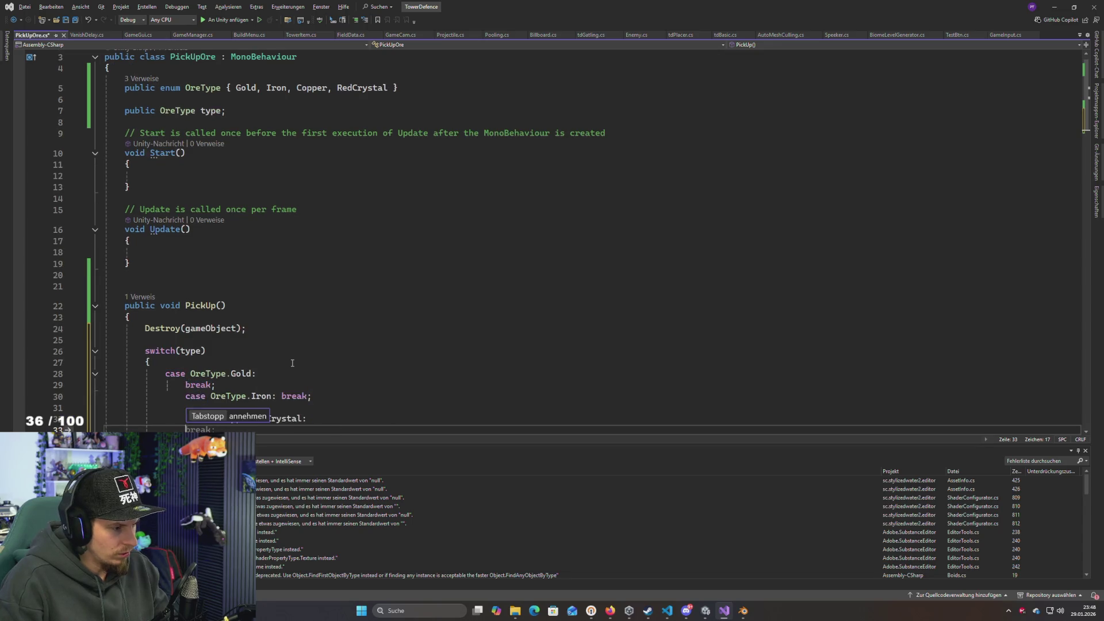
pyautogui.press('Tab')
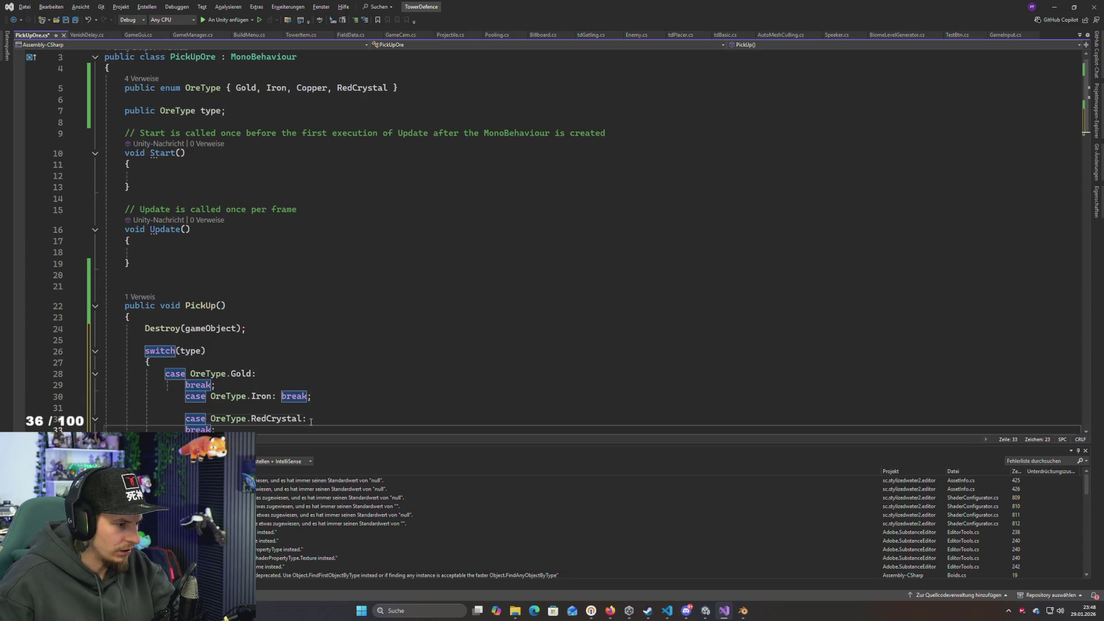
# Put the Iron and RedCrystal breaks on their own lines and remove stray blank lines
pyautogui.click(310, 420)
pyautogui.press('Delete')
pyautogui.scroll(-2, 424, 414)
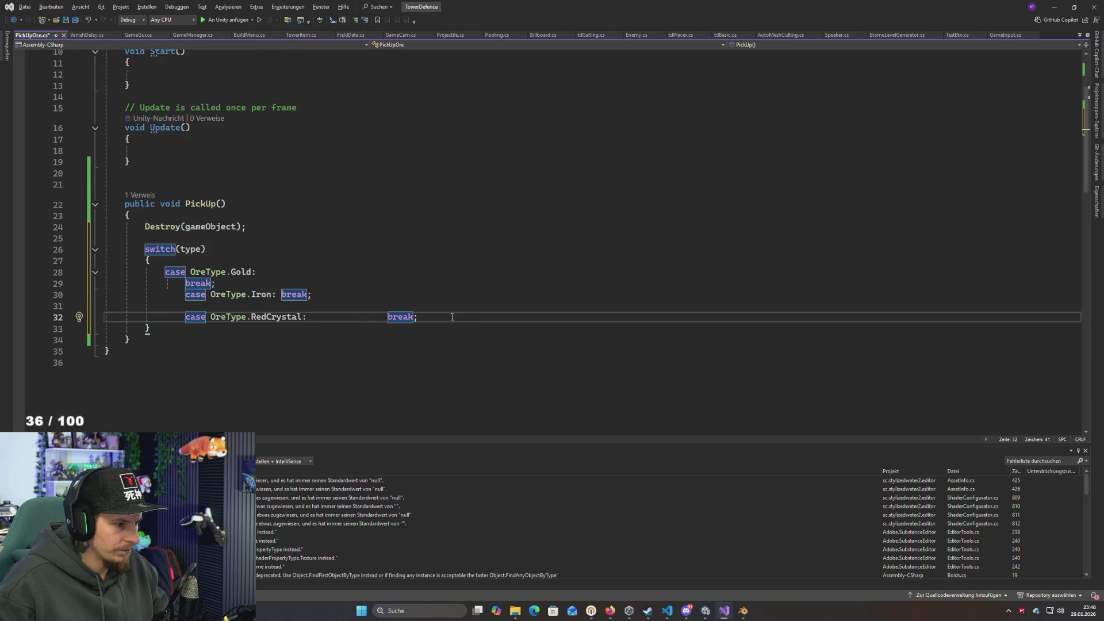
pyautogui.press('Return')
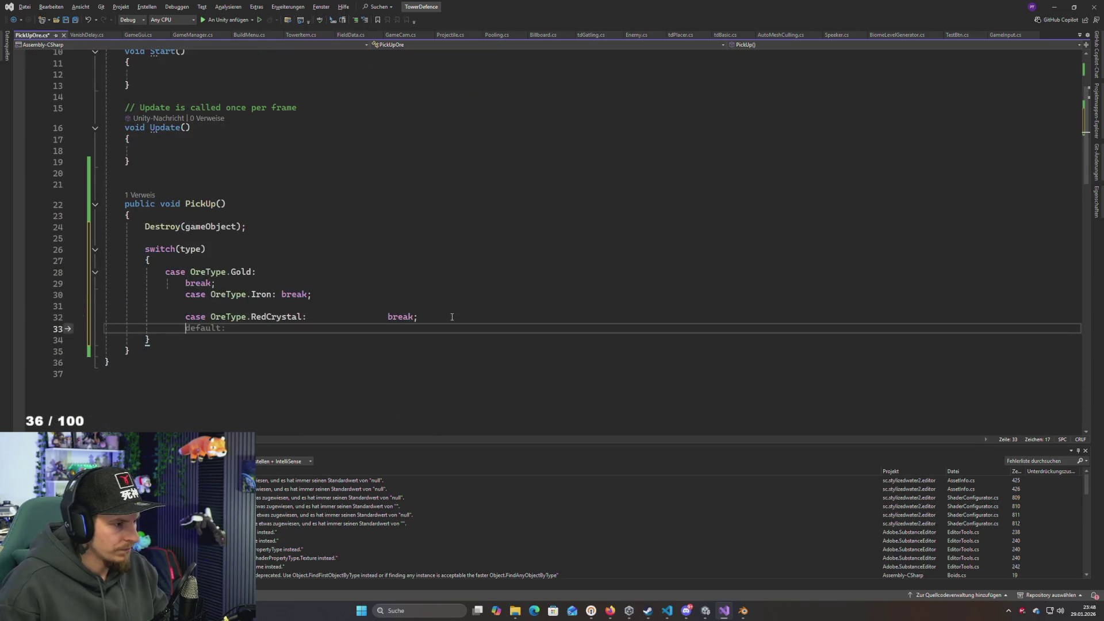
pyautogui.click(282, 294)
pyautogui.press('Return')
pyautogui.click(388, 328)
pyautogui.press('Return')
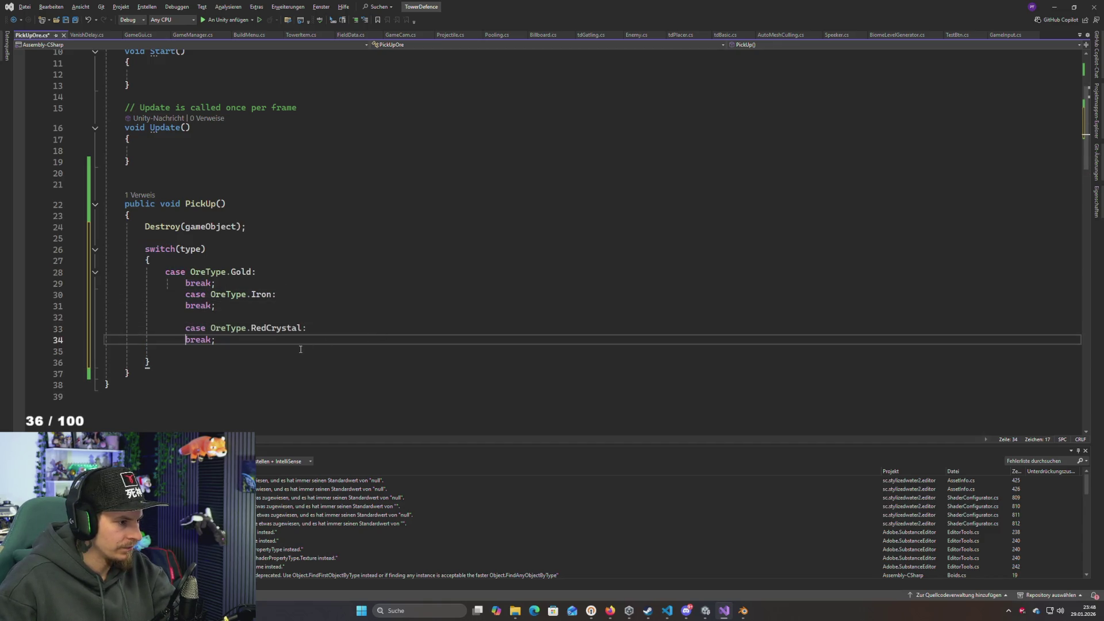
pyautogui.click(236, 305)
pyautogui.press('Delete')
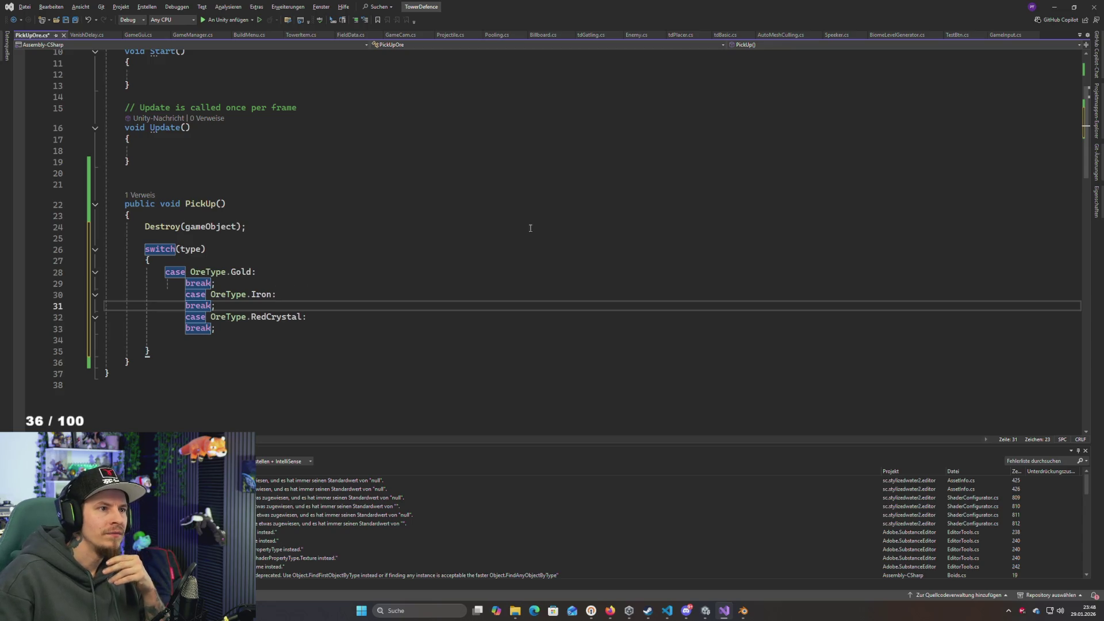
pyautogui.hotkey('alt', 'Tab')
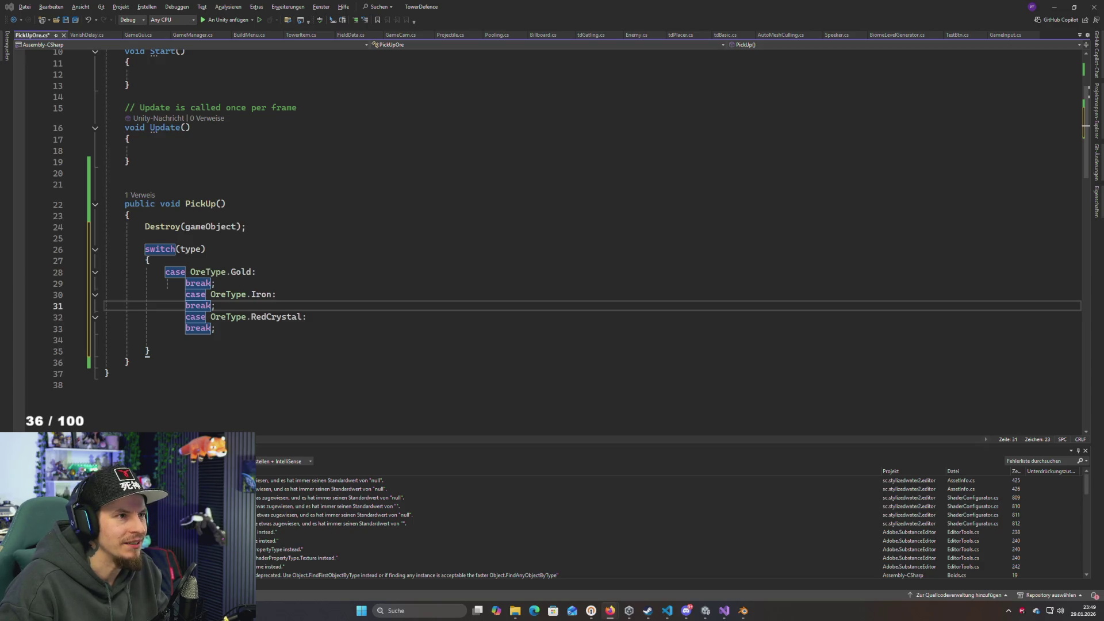
# Add a Copper case with break to the switch, reformat the document and save
pyautogui.click(241, 329)
pyautogui.press('Delete')
pyautogui.hotkey('ctrl', 's')
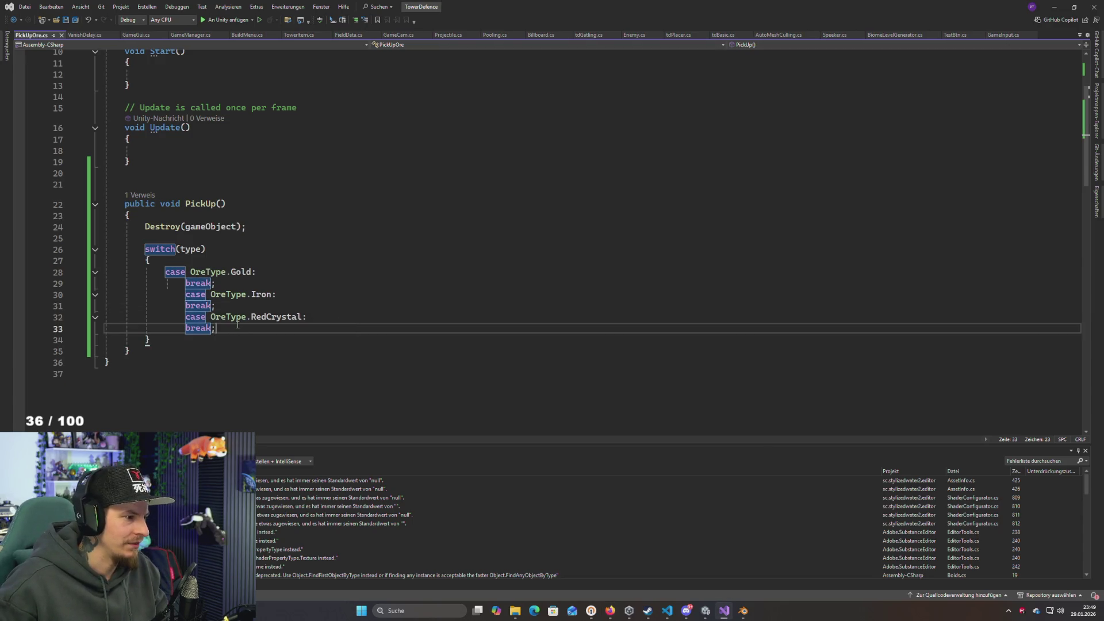
pyautogui.press('Return')
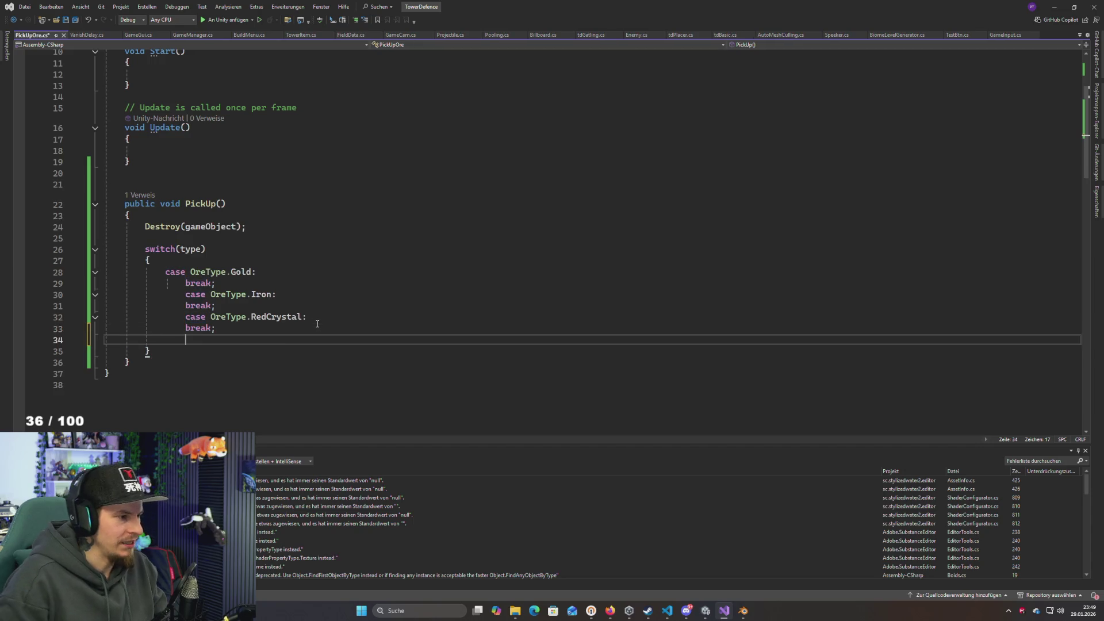
pyautogui.press('Tab')
pyautogui.press('Return')
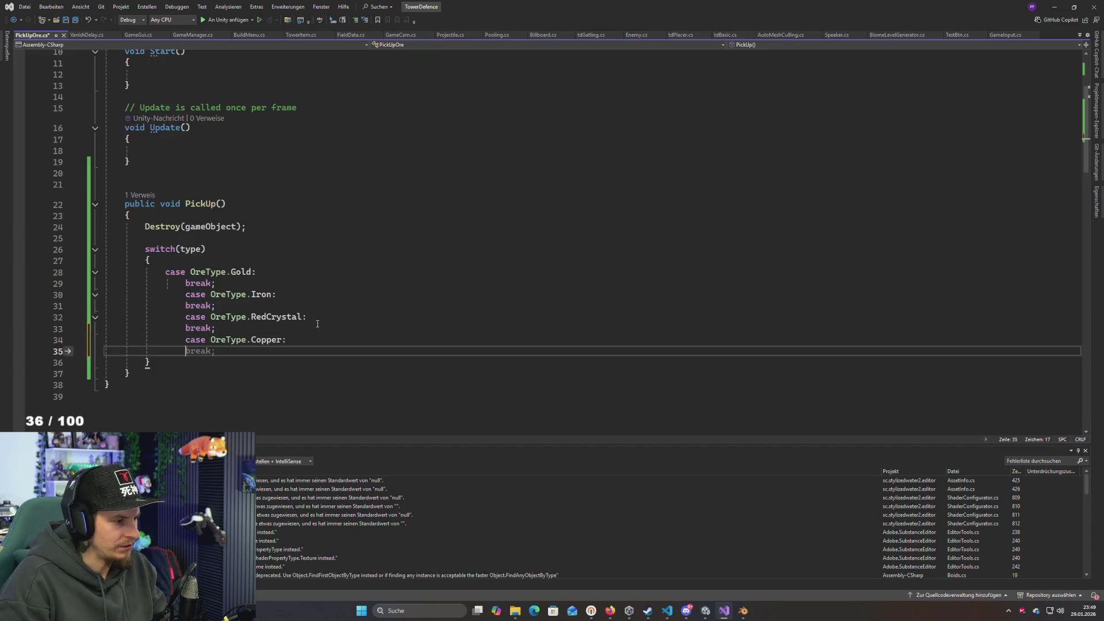
pyautogui.press('Tab')
pyautogui.hotkey('ctrl', 's')
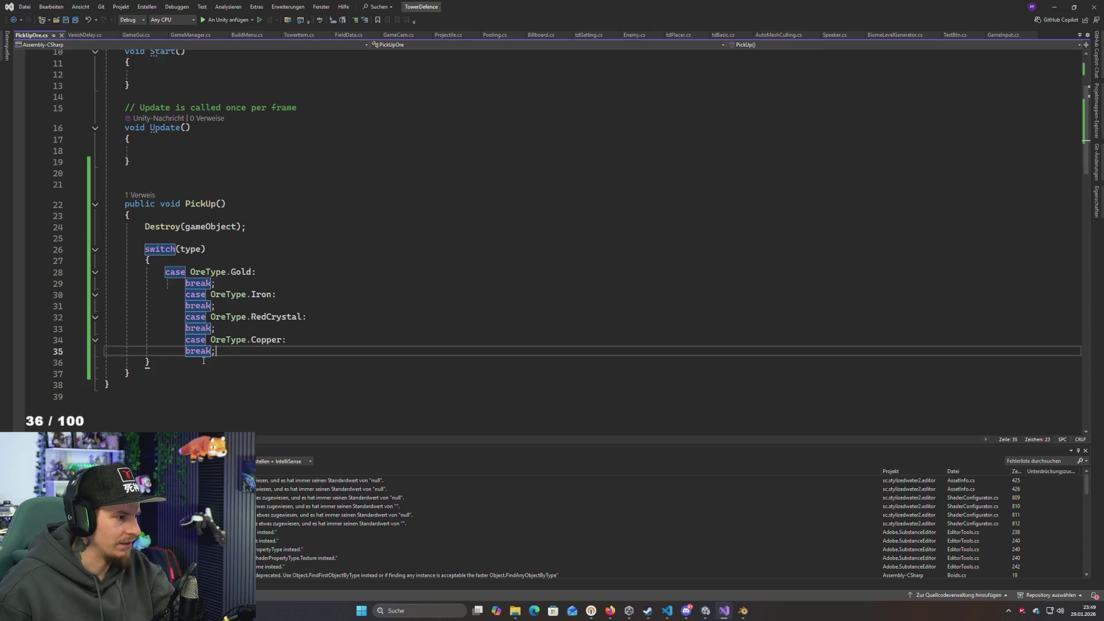
pyautogui.press('Down')
pyautogui.press('Down')
pyautogui.hotkey('ctrl', 'k')
pyautogui.hotkey('ctrl', 'd')
pyautogui.hotkey('ctrl', 's')
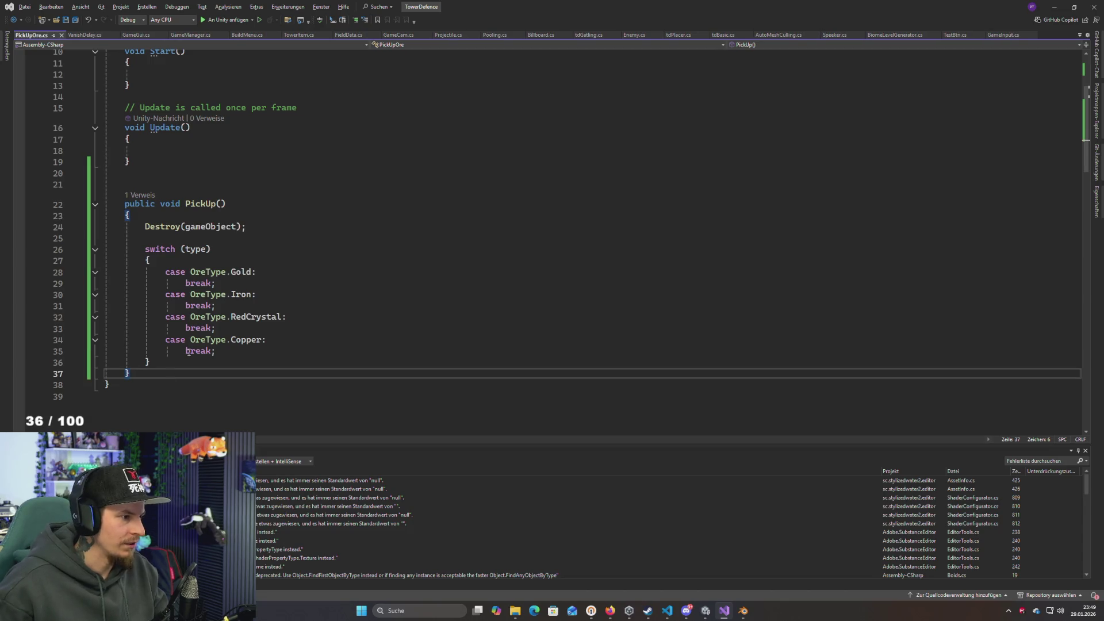
# Add GameManager.Get.resRedCrystal++; under the RedCrystal case
pyautogui.click(323, 312)
pyautogui.press('Return')
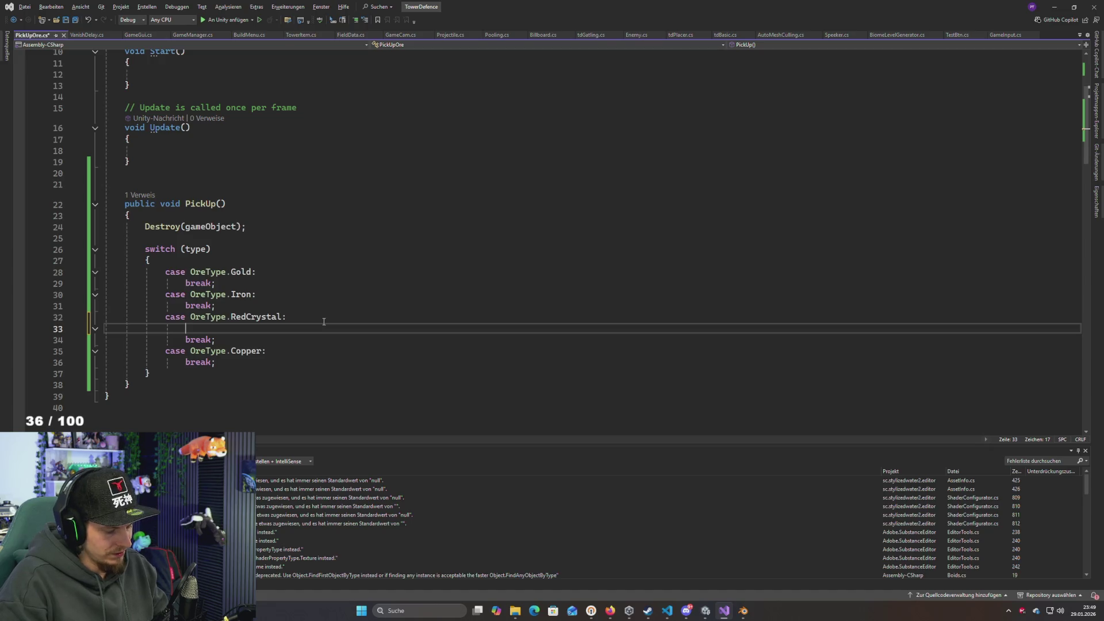
pyautogui.write('GameManager.g')
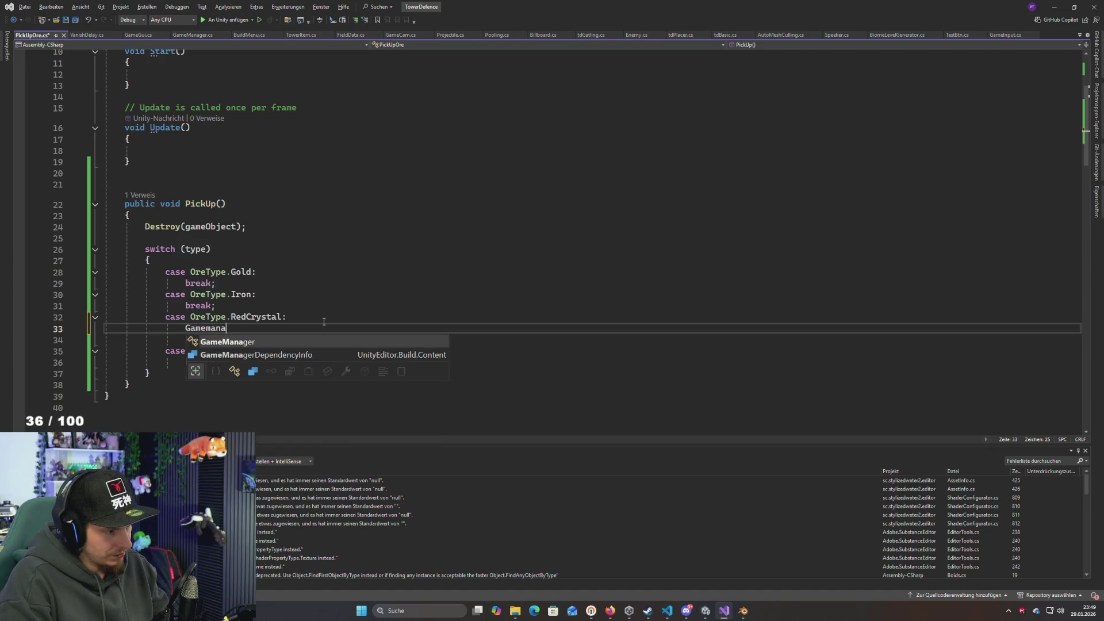
pyautogui.write('.Get.')
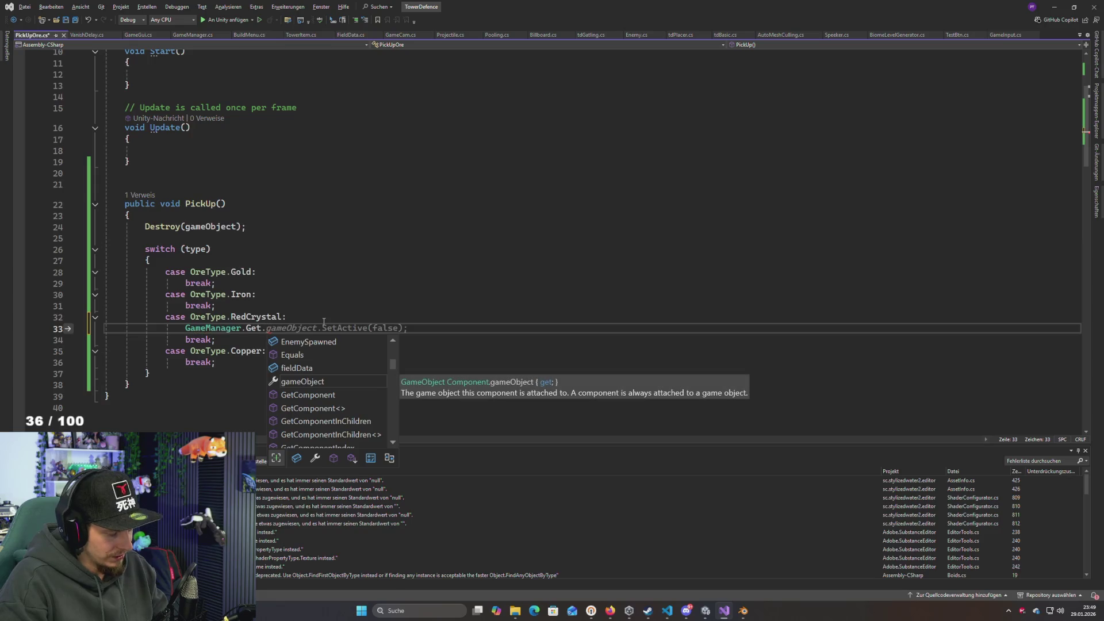
pyautogui.write('res')
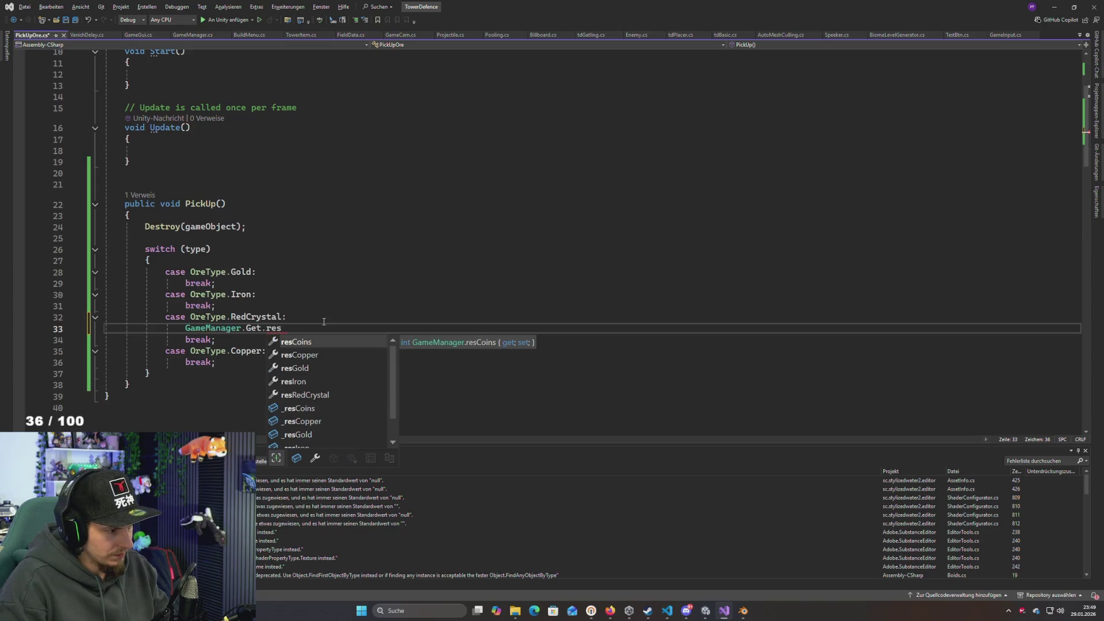
pyautogui.press('Down')
pyautogui.press('Tab')
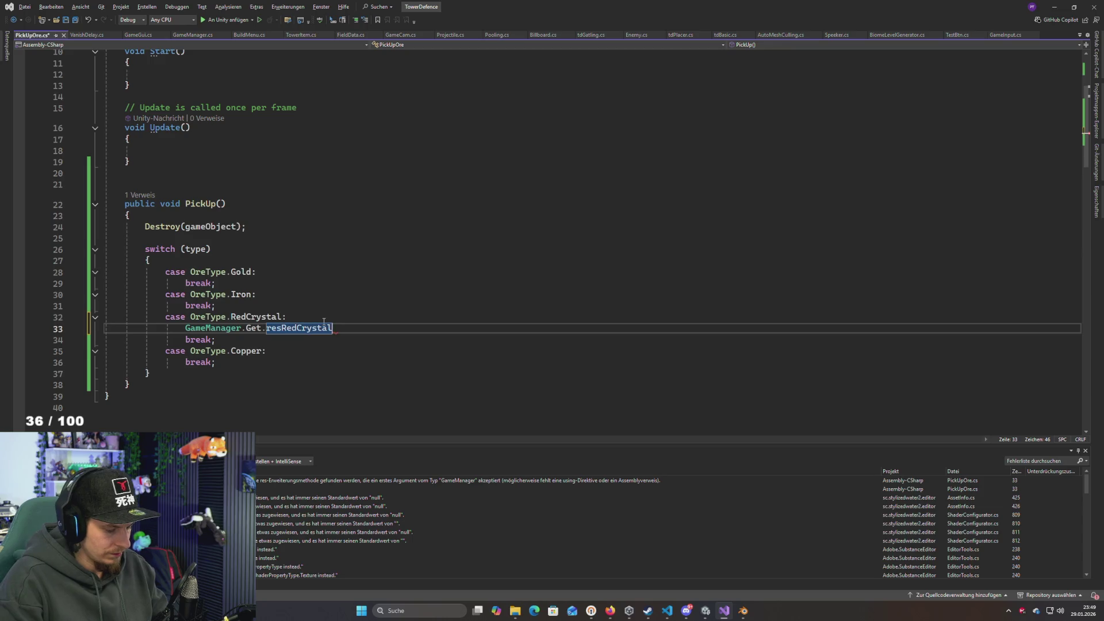
pyautogui.write('++;')
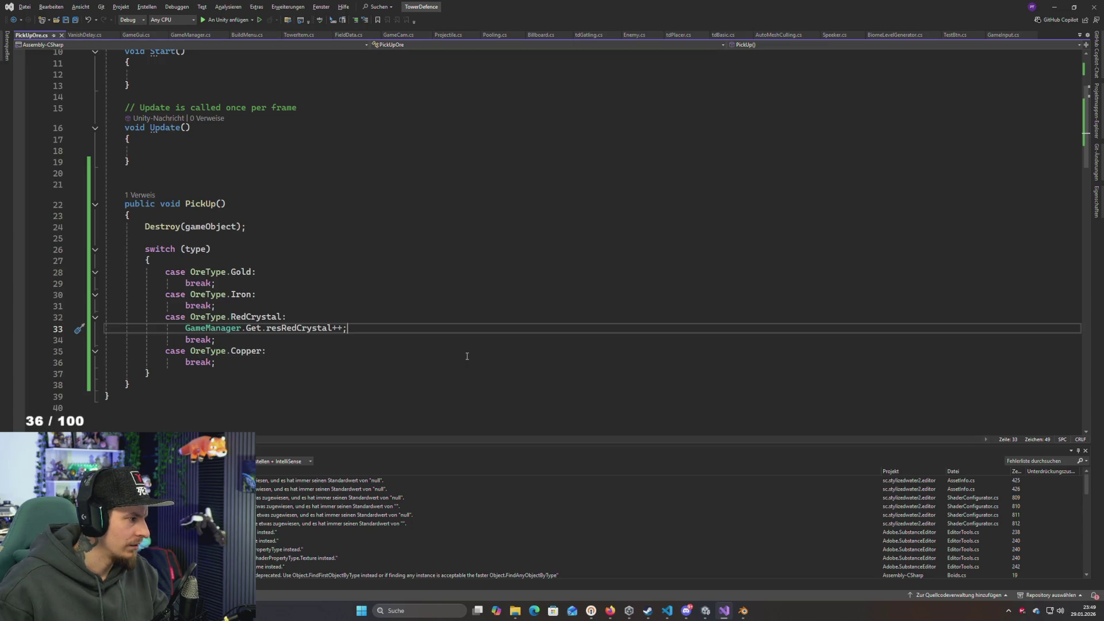
# Declare [SerializeField] private int GatherAmount = 1; below the OreType enum and save
pyautogui.scroll(3, 399, 327)
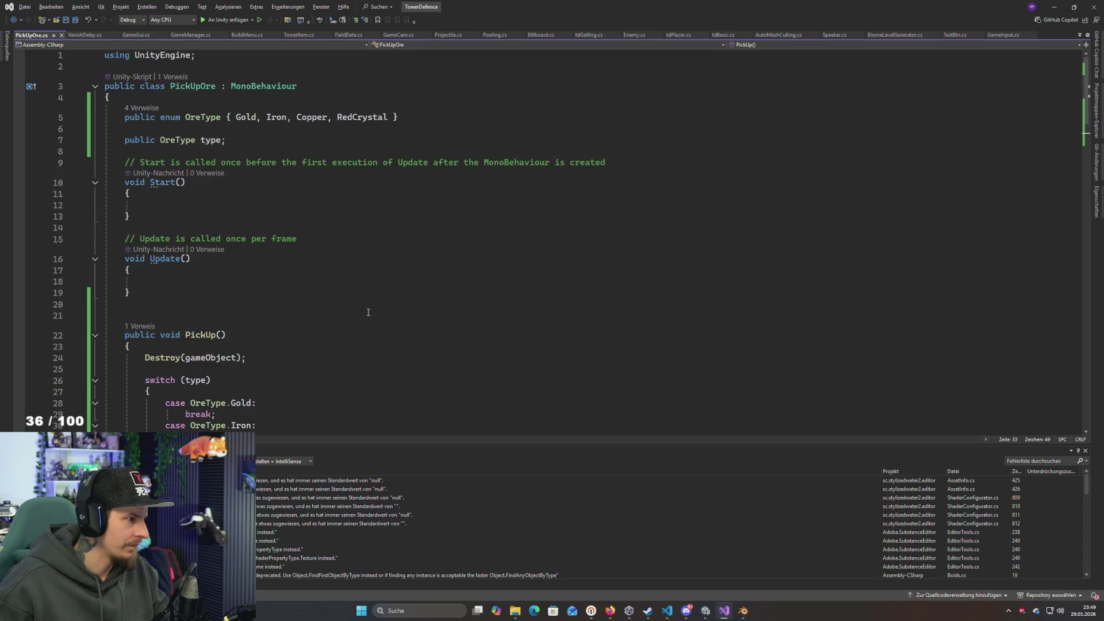
pyautogui.click(426, 118)
pyautogui.press('Return')
pyautogui.press('Return')
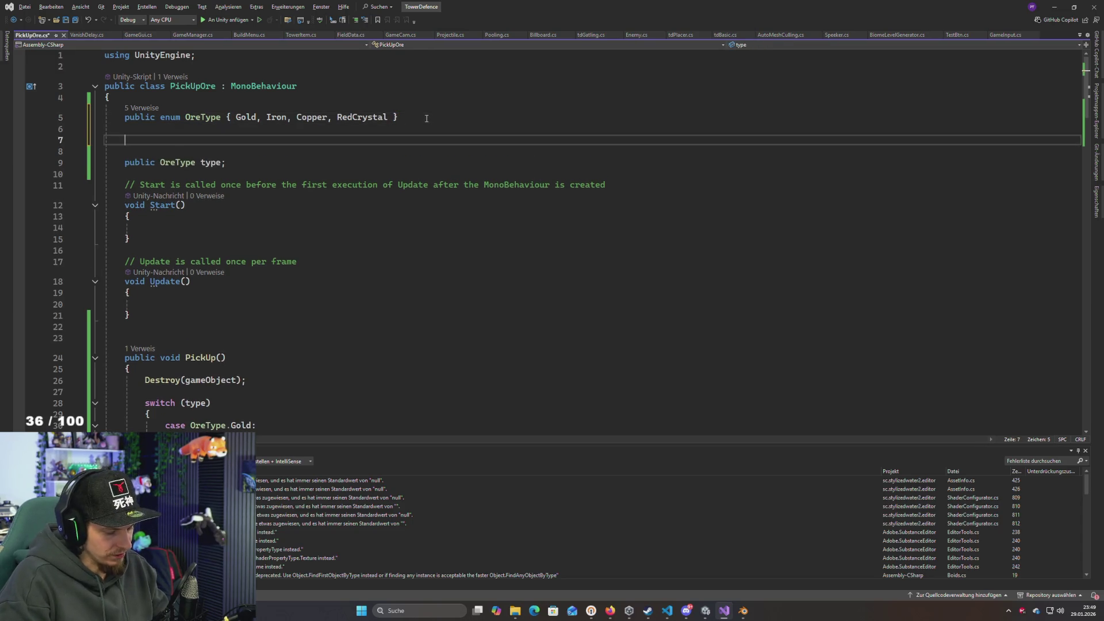
pyautogui.write('public int')
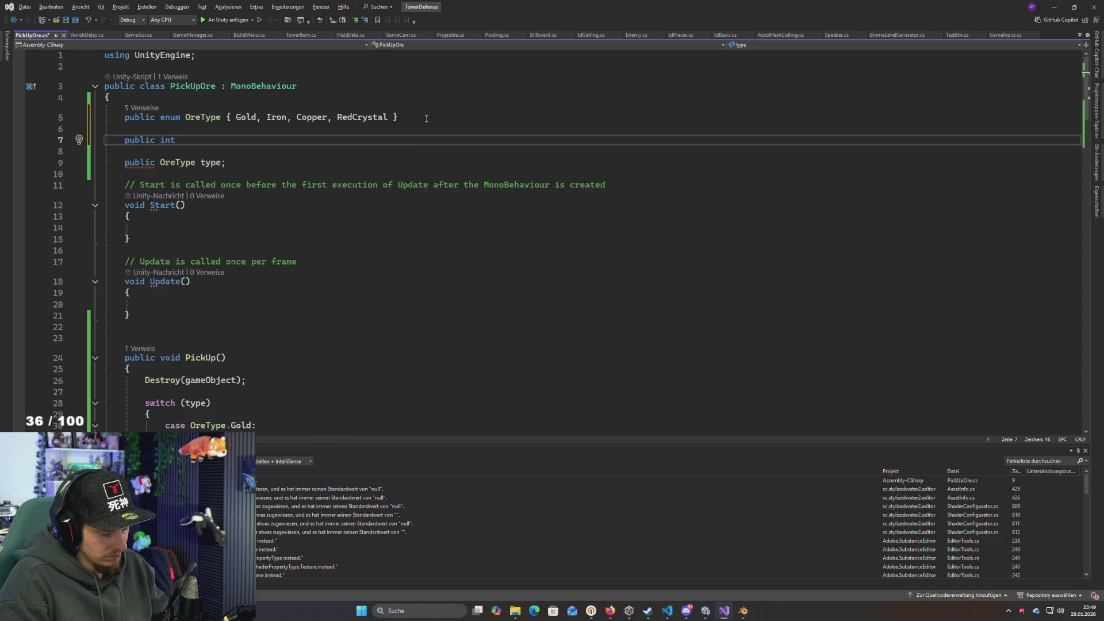
pyautogui.write(' GatherAmount;')
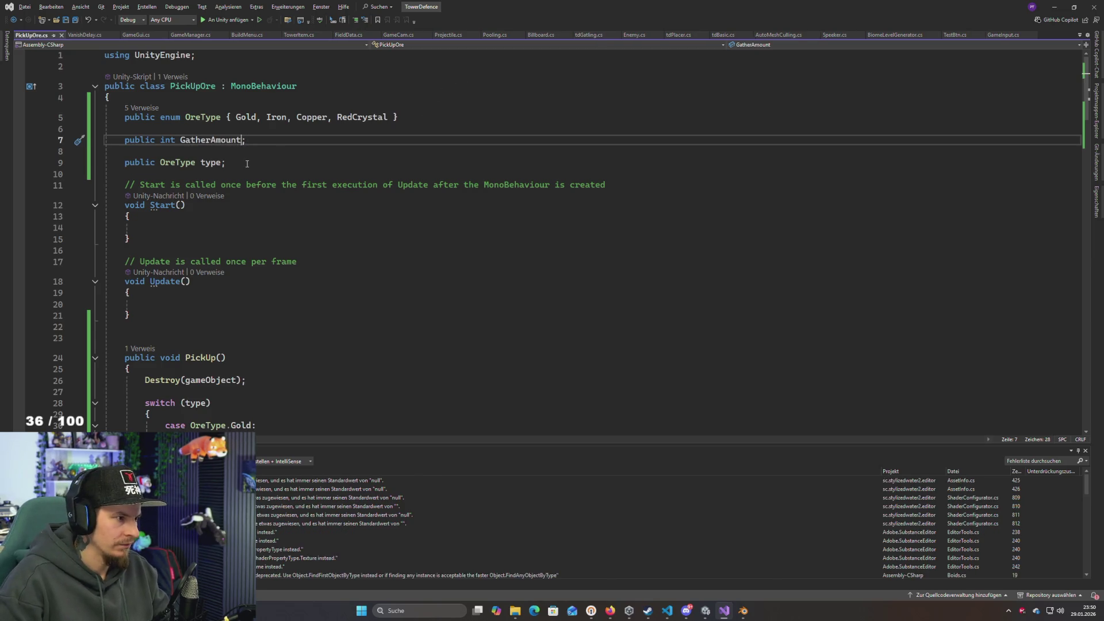
pyautogui.press('Left')
pyautogui.write('=')
pyautogui.doubleClick(222, 140)
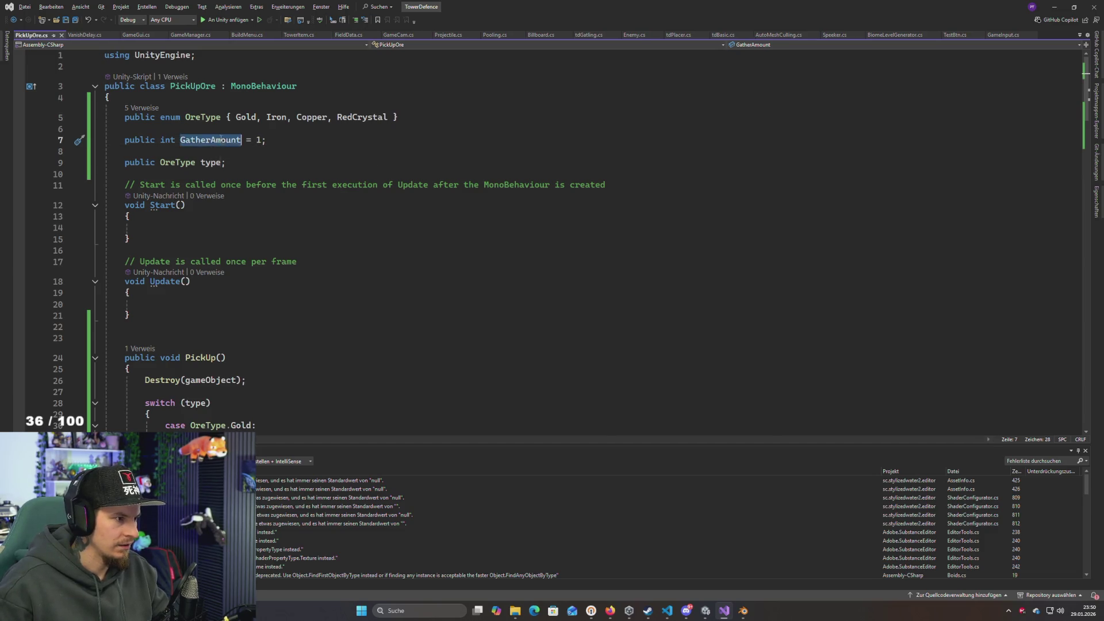
pyautogui.click(125, 140)
pyautogui.write('private')
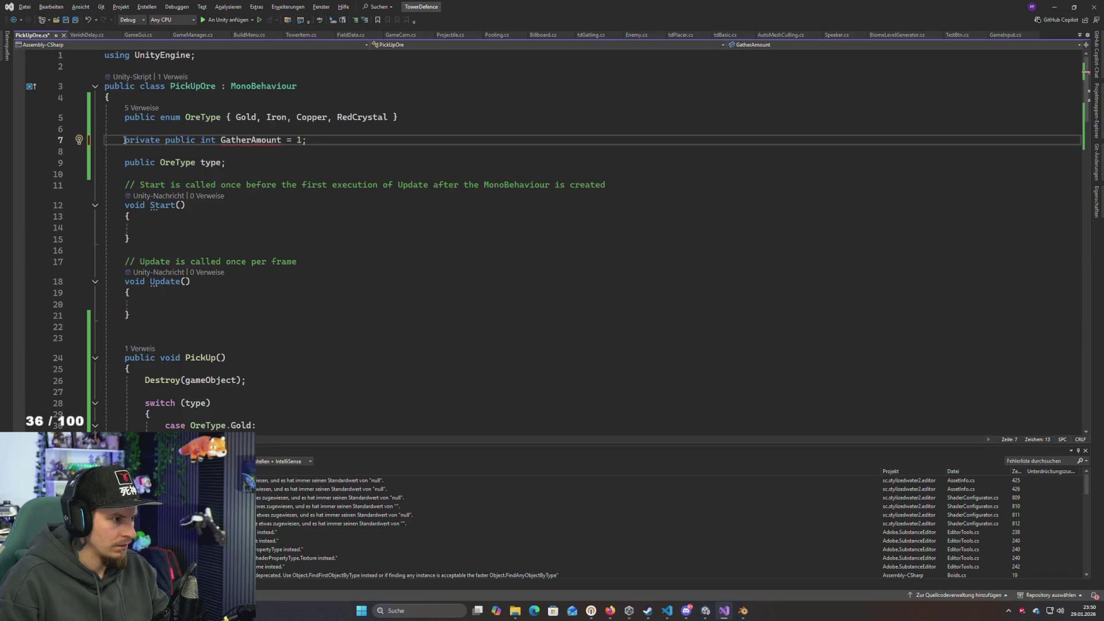
pyautogui.press('Delete')
pyautogui.press('Delete')
pyautogui.press('Delete')
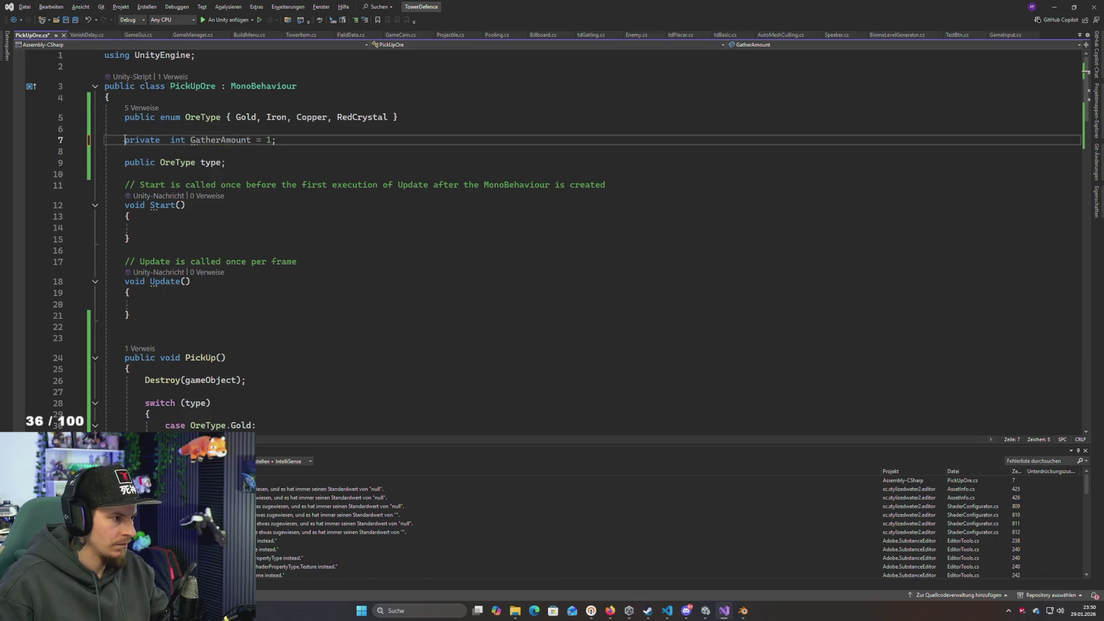
pyautogui.write('[SerializeField')
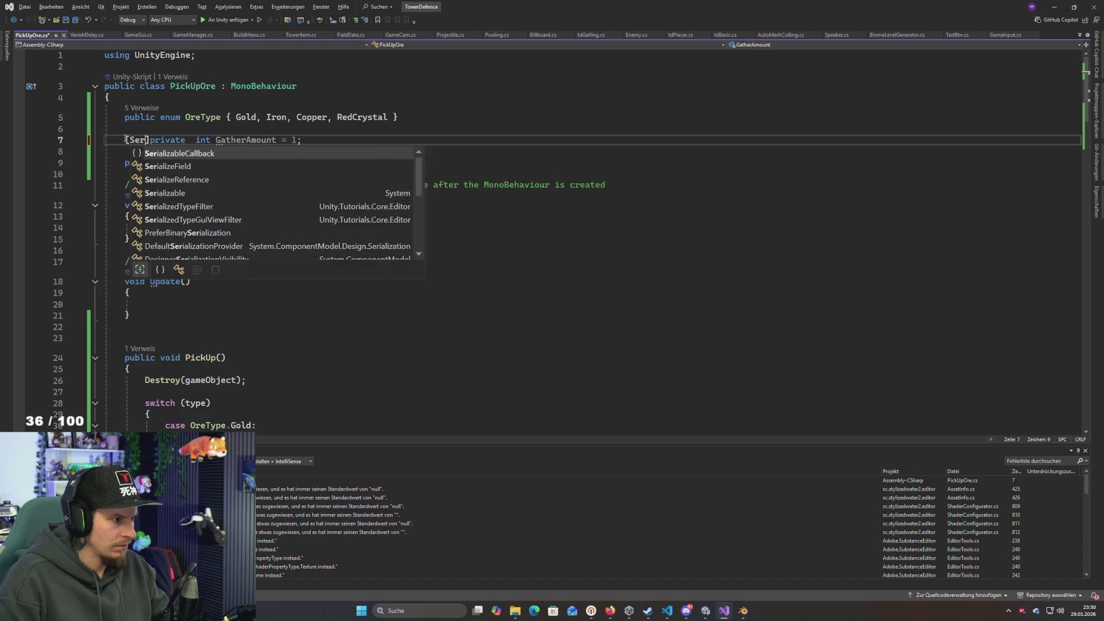
pyautogui.write(']')
pyautogui.click(389, 143)
pyautogui.hotkey('ctrl', 's')
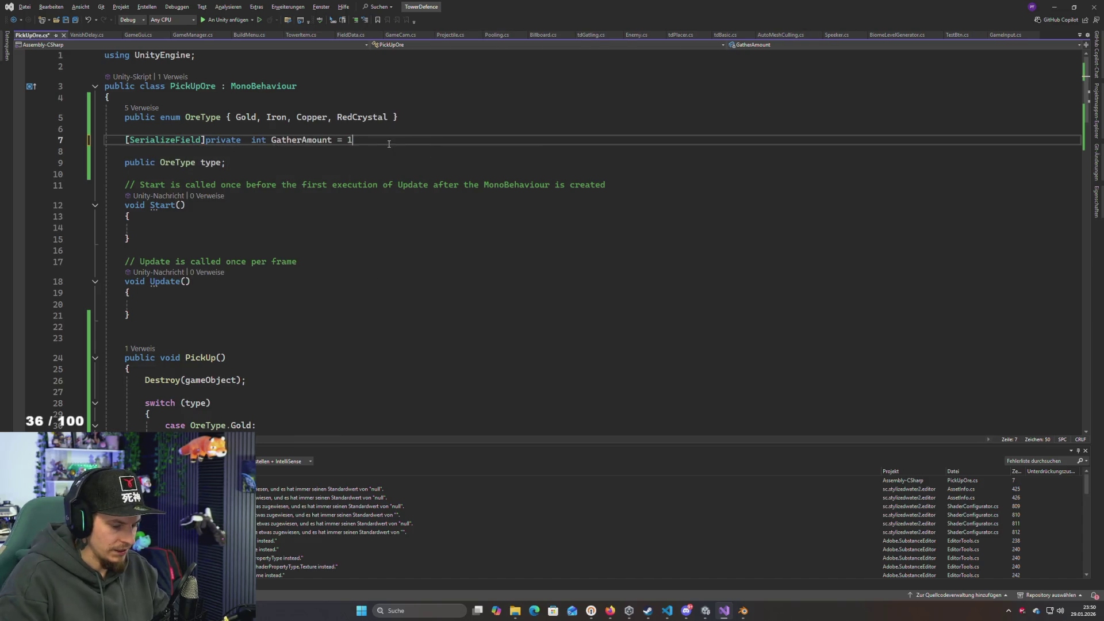
pyautogui.click(332, 142)
# Change the RedCrystal line to resRedCrystal += GatherAmount; and save
pyautogui.scroll(-4, 357, 288)
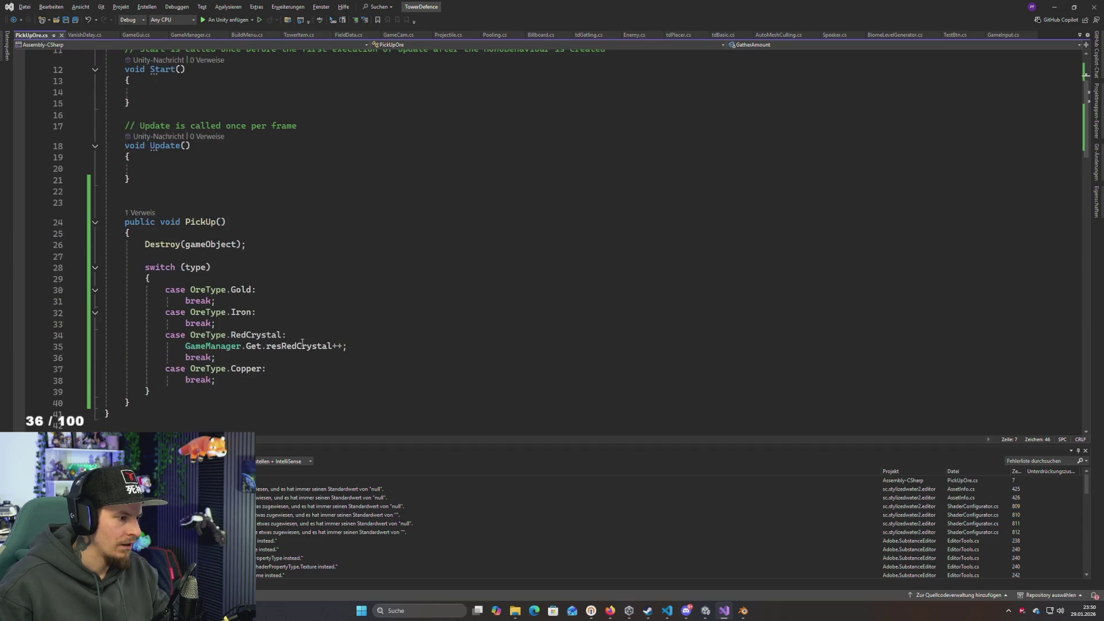
pyautogui.click(343, 347)
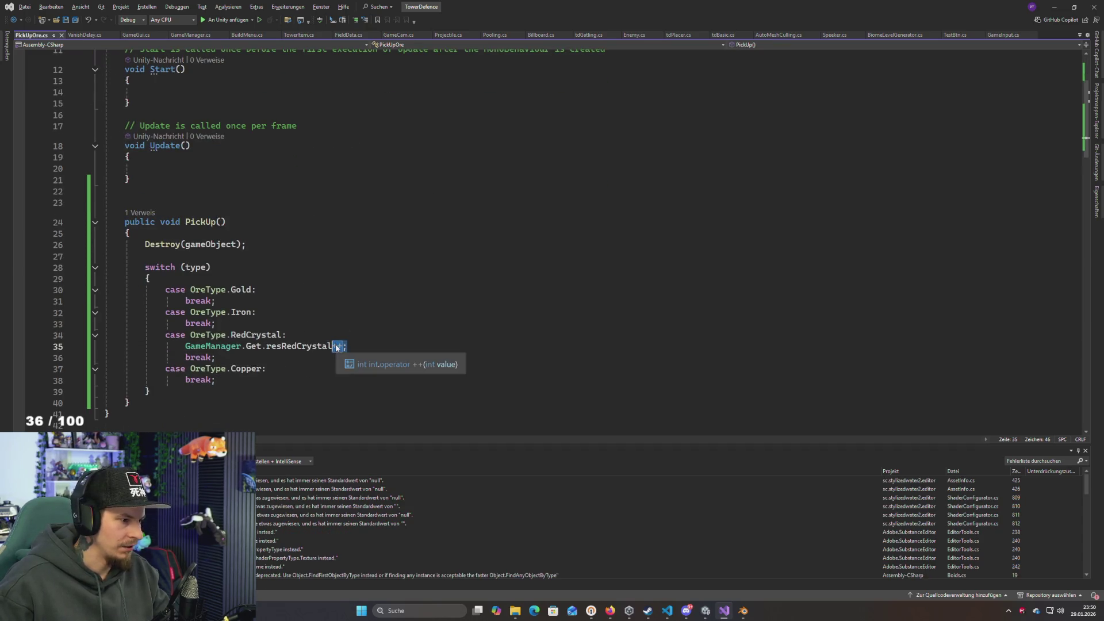
pyautogui.press('BackSpace')
pyautogui.press('BackSpace')
pyautogui.write('=')
pyautogui.hotkey('ctrl', 'shift', 'v')
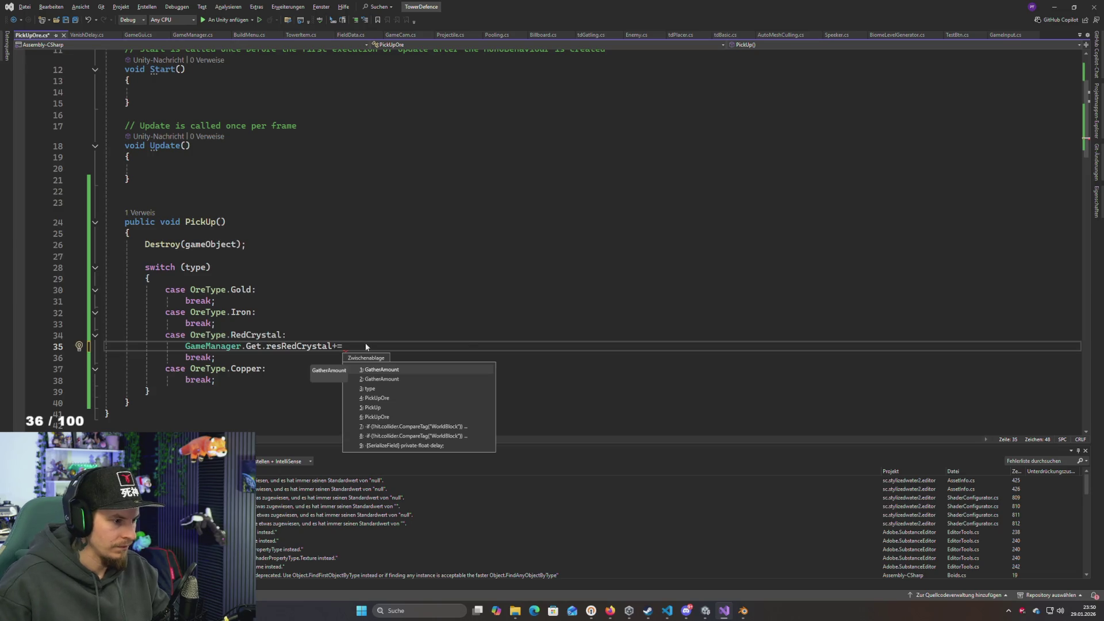
pyautogui.press('Return')
pyautogui.write(';')
pyautogui.hotkey('ctrl', 's')
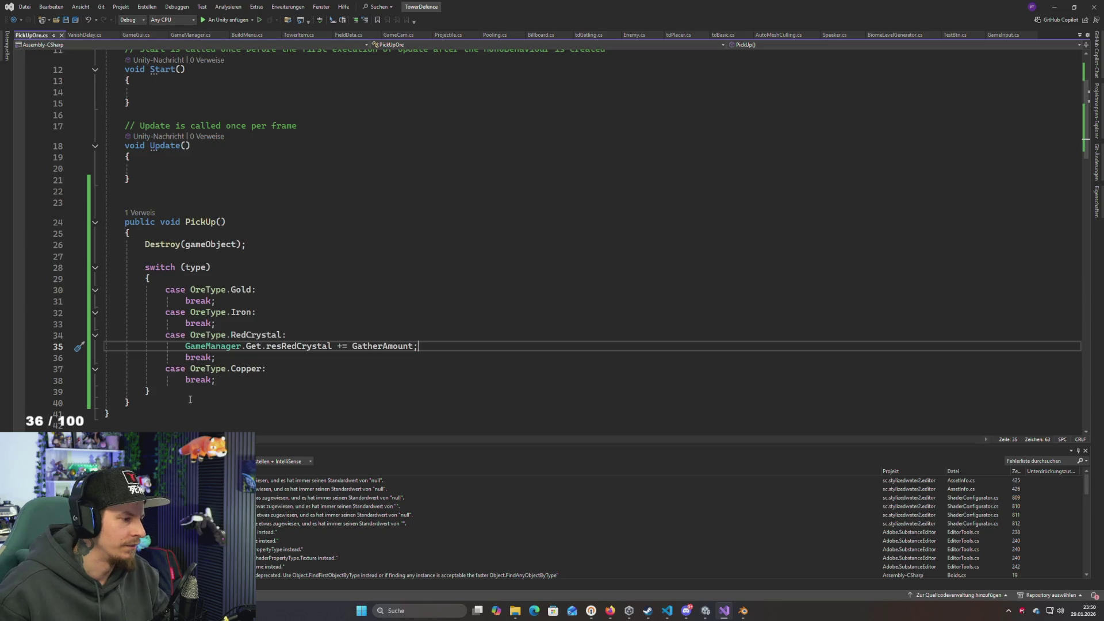
# Move Destroy(gameObject); from the start of PickUp to below the switch block
pyautogui.click(154, 408)
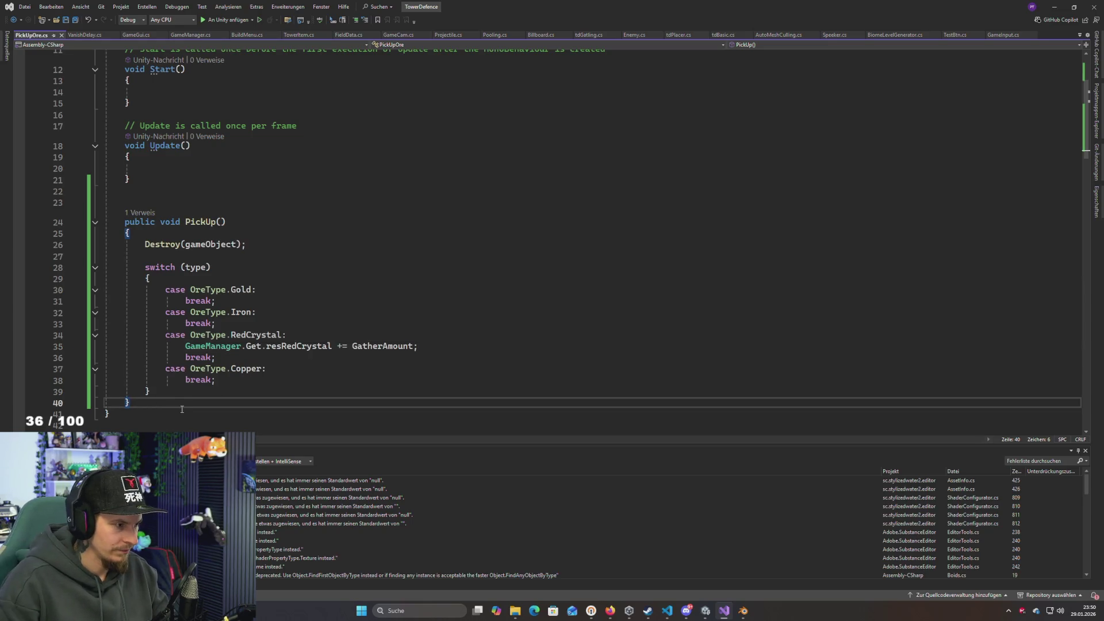
pyautogui.press('Down')
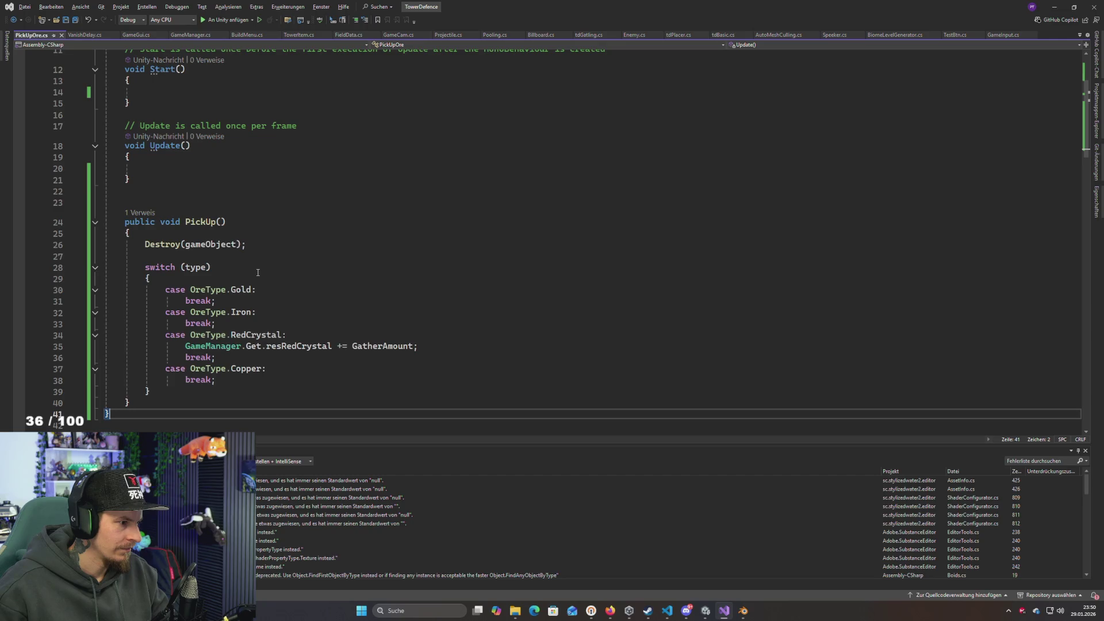
pyautogui.scroll(-3, 266, 276)
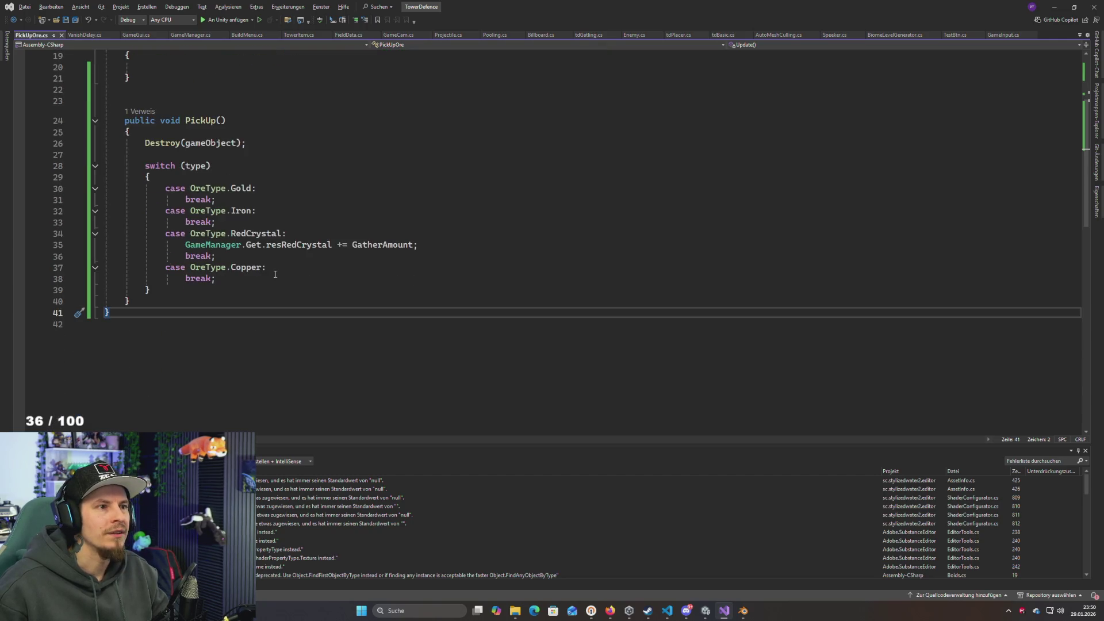
pyautogui.click(373, 224)
pyautogui.click(288, 267)
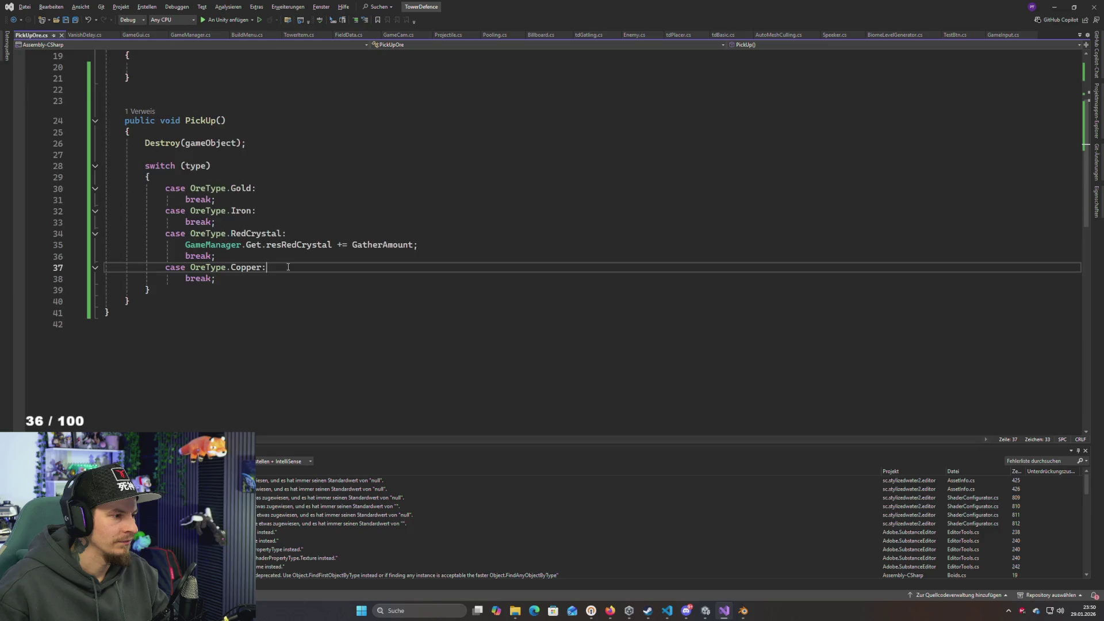
pyautogui.scroll(2, 288, 267)
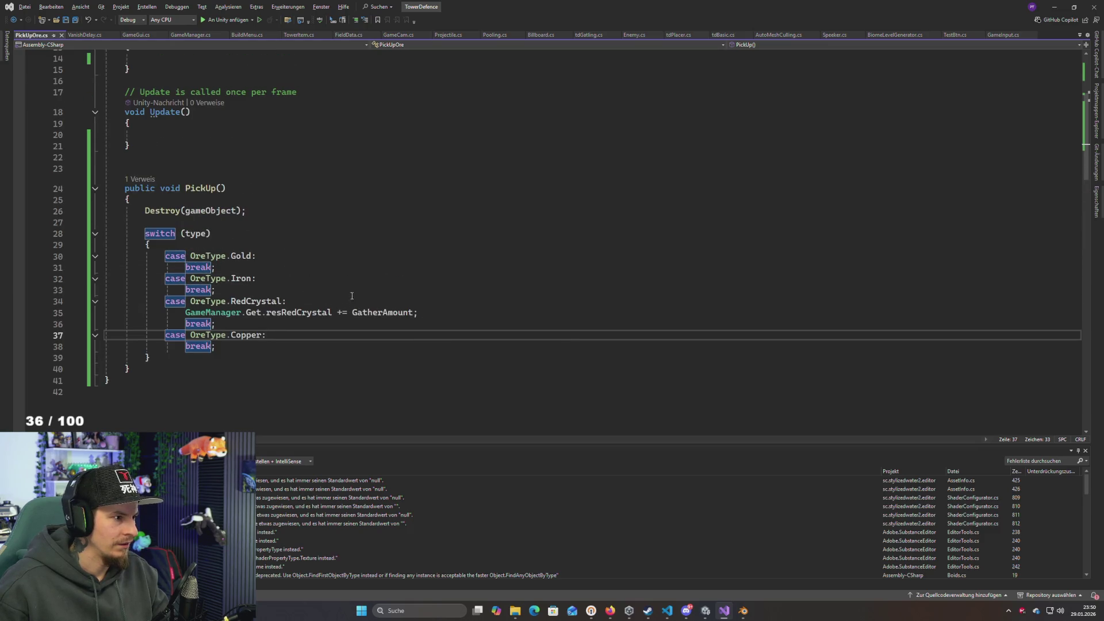
pyautogui.scroll(5, 266, 322)
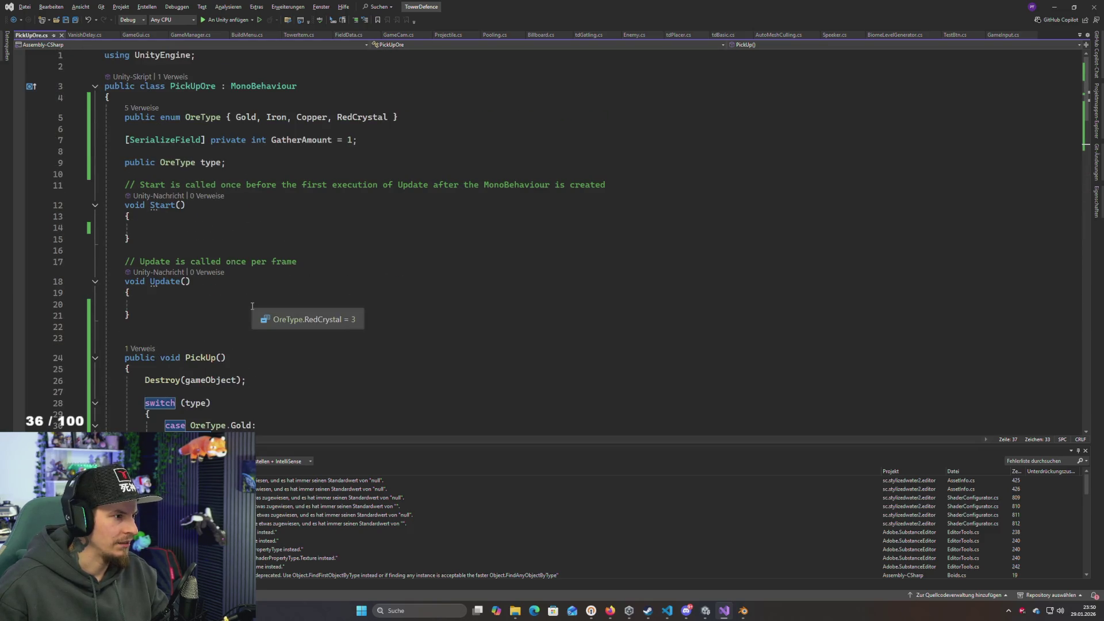
pyautogui.scroll(-6, 258, 302)
pyautogui.click(179, 294)
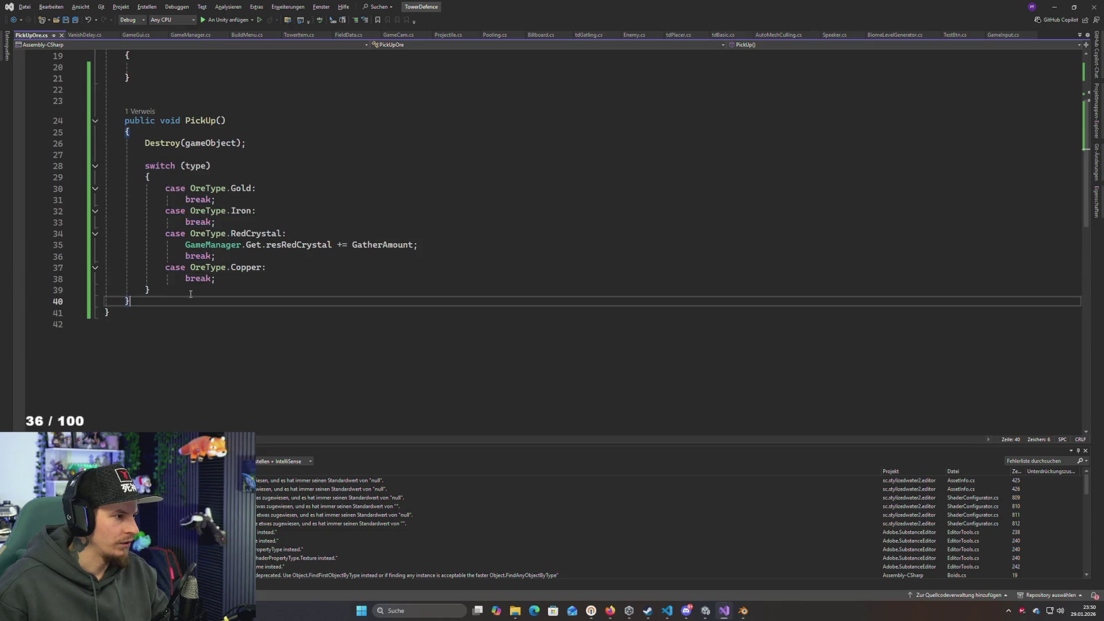
pyautogui.press('Return')
pyautogui.press('Return')
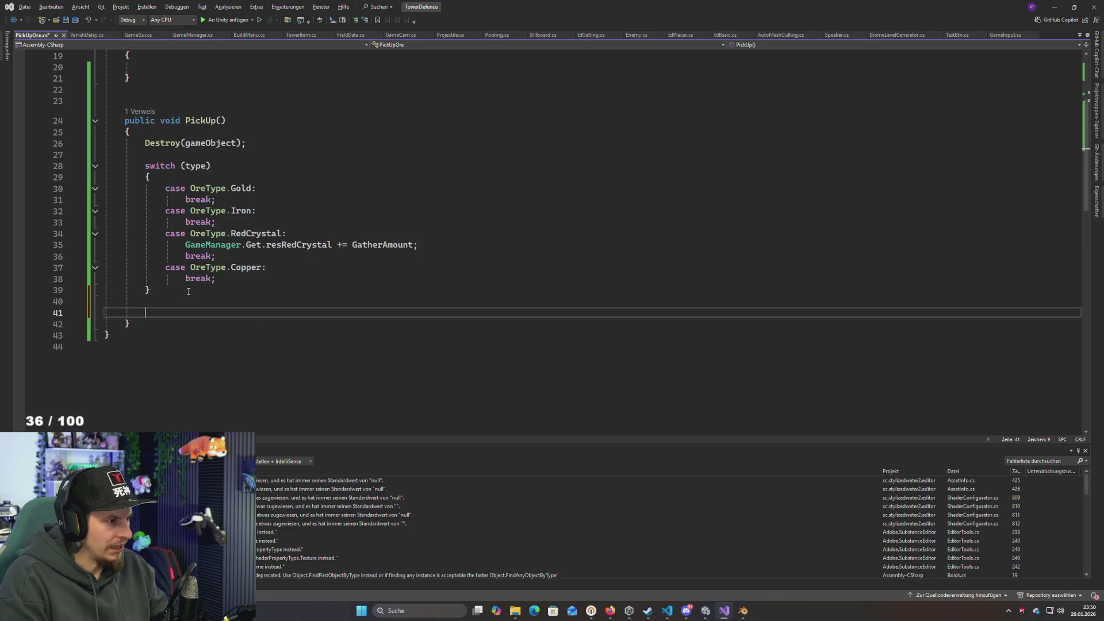
pyautogui.click(263, 144)
pyautogui.hotkey('shift', 'Up')
pyautogui.press('BackSpace')
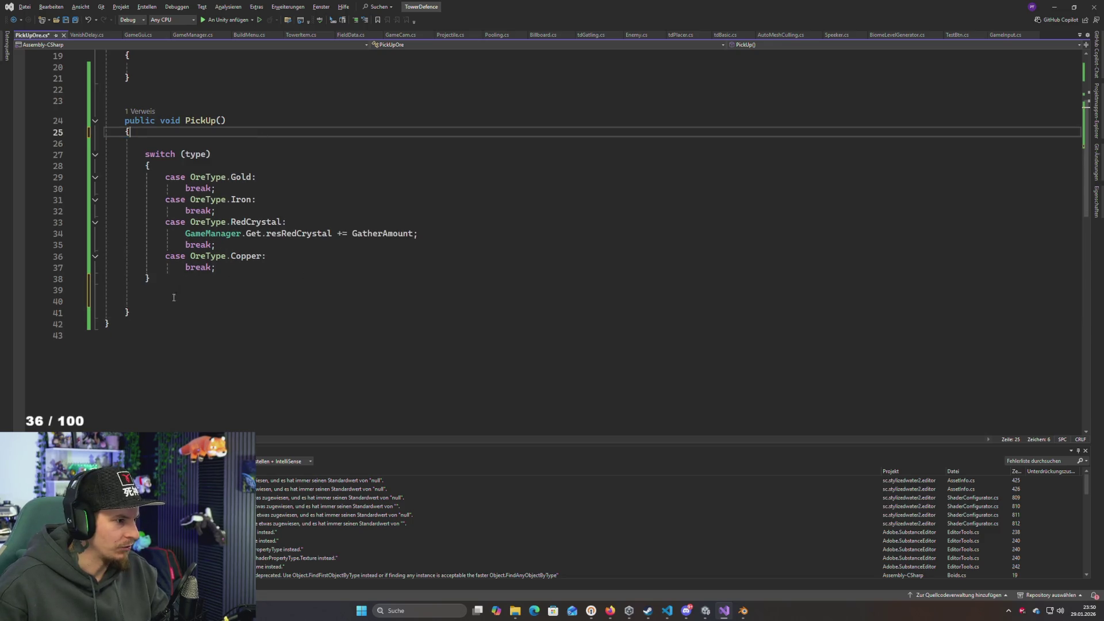
pyautogui.click(173, 297)
pyautogui.write('Destroy(gameObject);')
# Switch back to the Unity editor
pyautogui.click(157, 136)
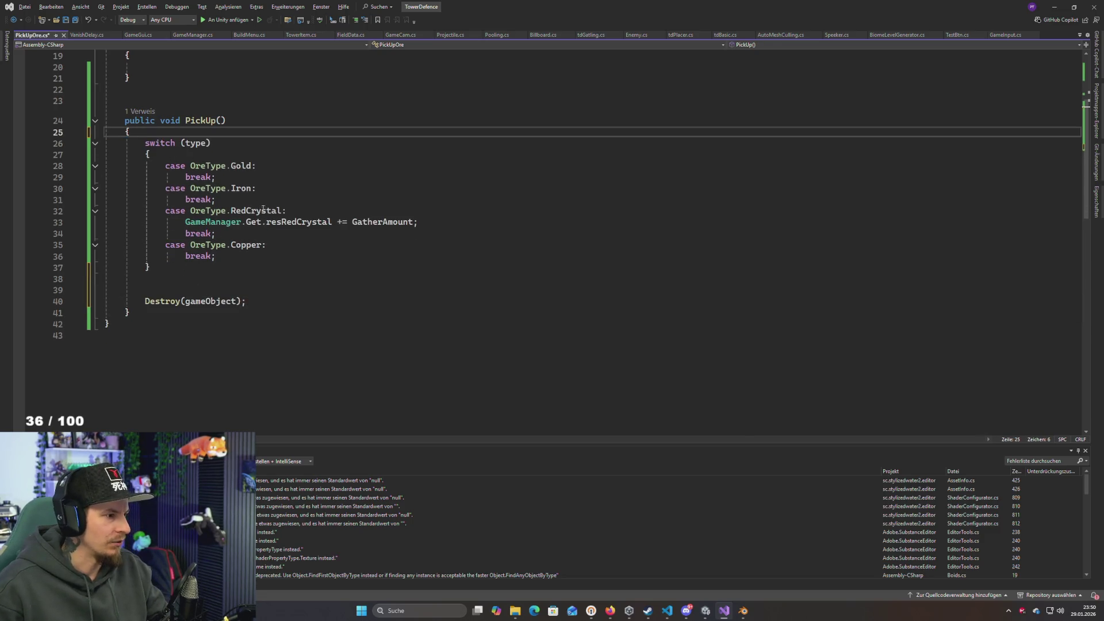
pyautogui.hotkey('alt', 'Tab')
pyautogui.press('Escape')
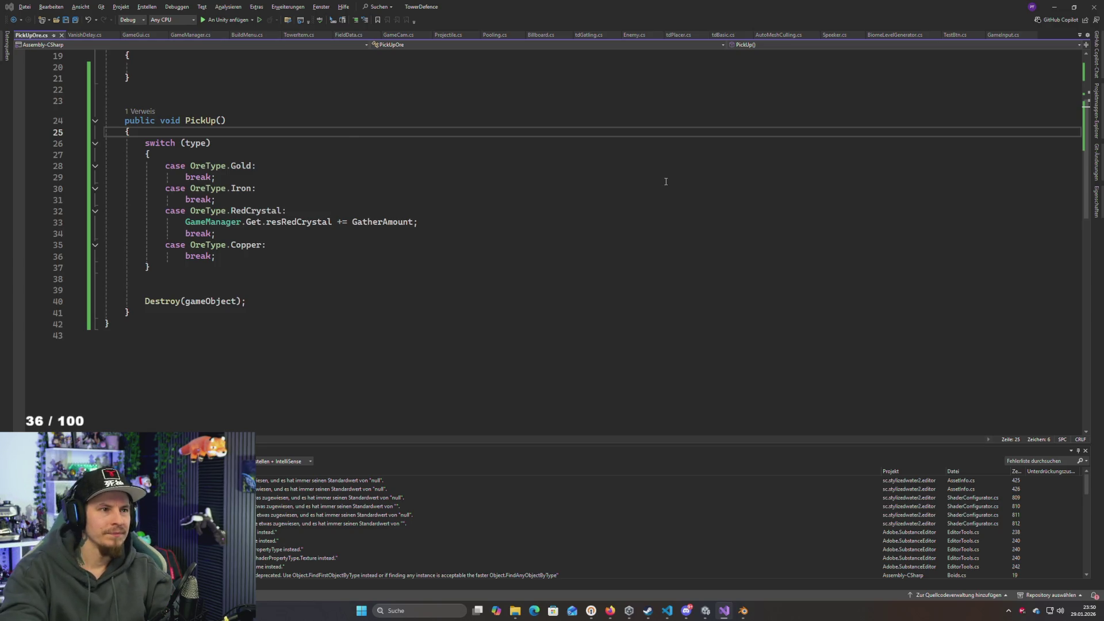
pyautogui.hotkey('alt', 'Tab')
# Run a quick play test, stop it, and set the crystal's Gather Amount to 2
pyautogui.click(539, 27)
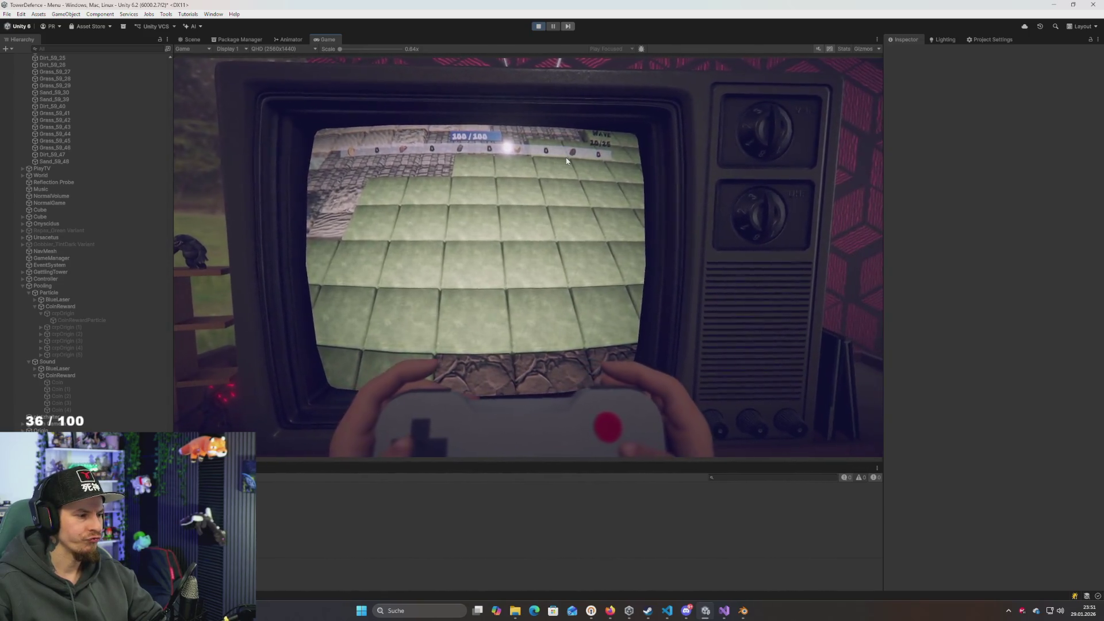
pyautogui.hotkey('ctrl', 'p')
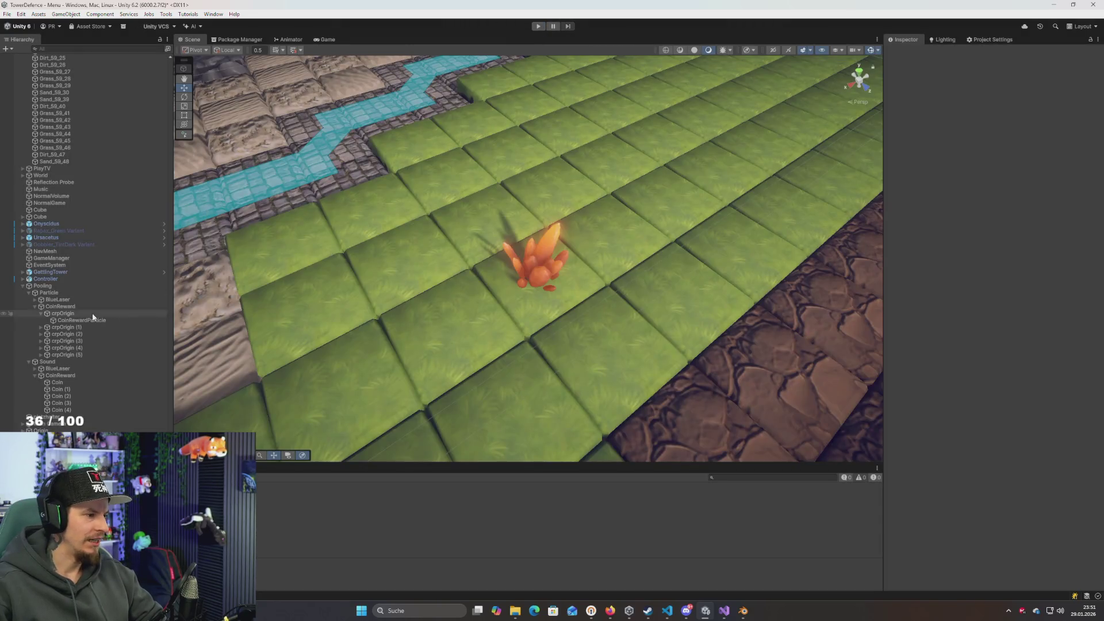
pyautogui.click(525, 262)
pyautogui.write('2')
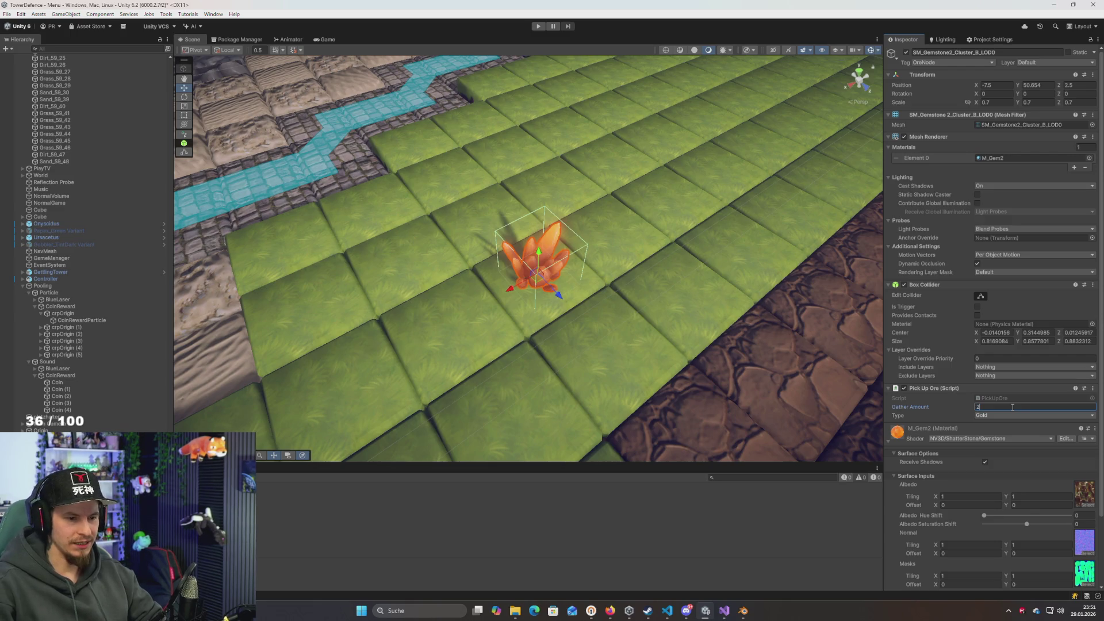
pyautogui.press('Return')
# Duplicate the crystal, move the copy up-left across the tiles, and start playing
pyautogui.scroll(2, 595, 339)
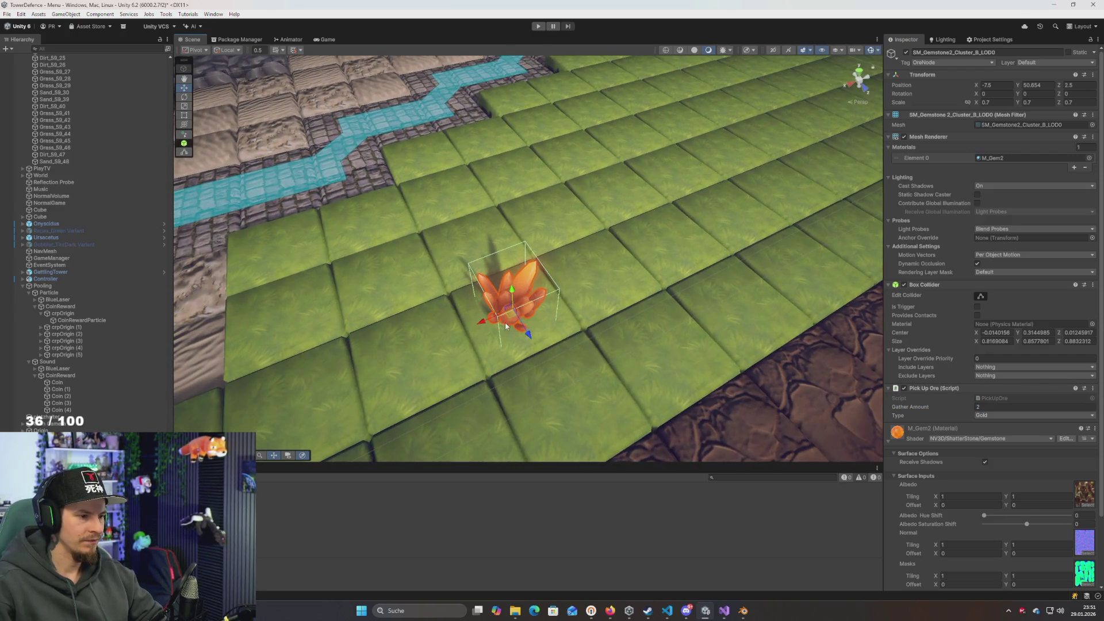
pyautogui.hotkey('ctrl', 'd')
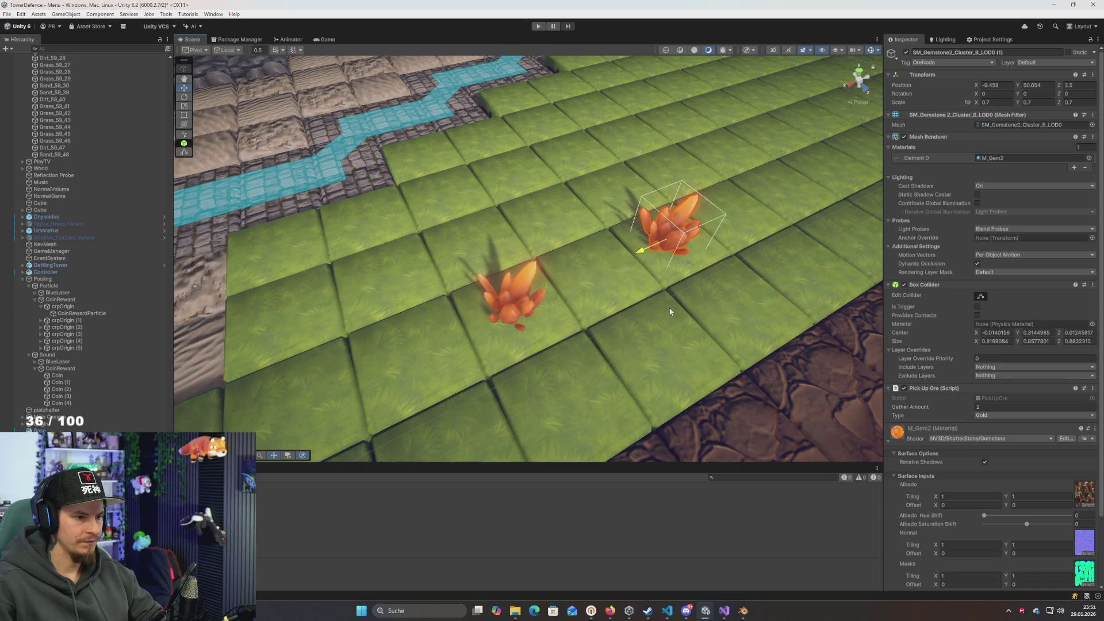
pyautogui.moveTo(524, 332); pyautogui.dragTo(442, 224)
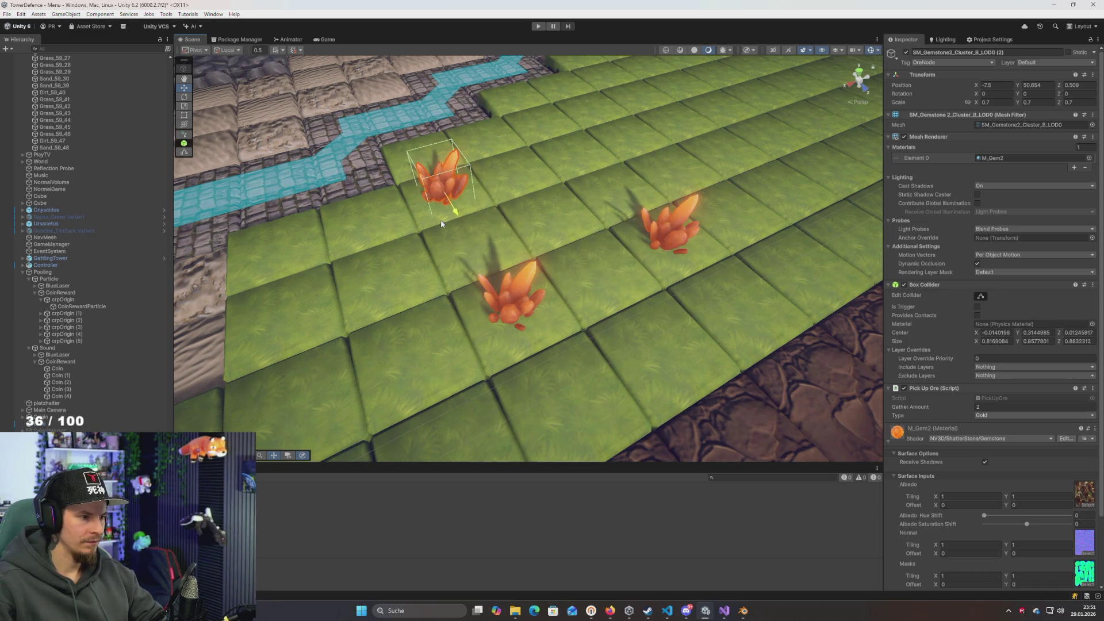
pyautogui.click(538, 26)
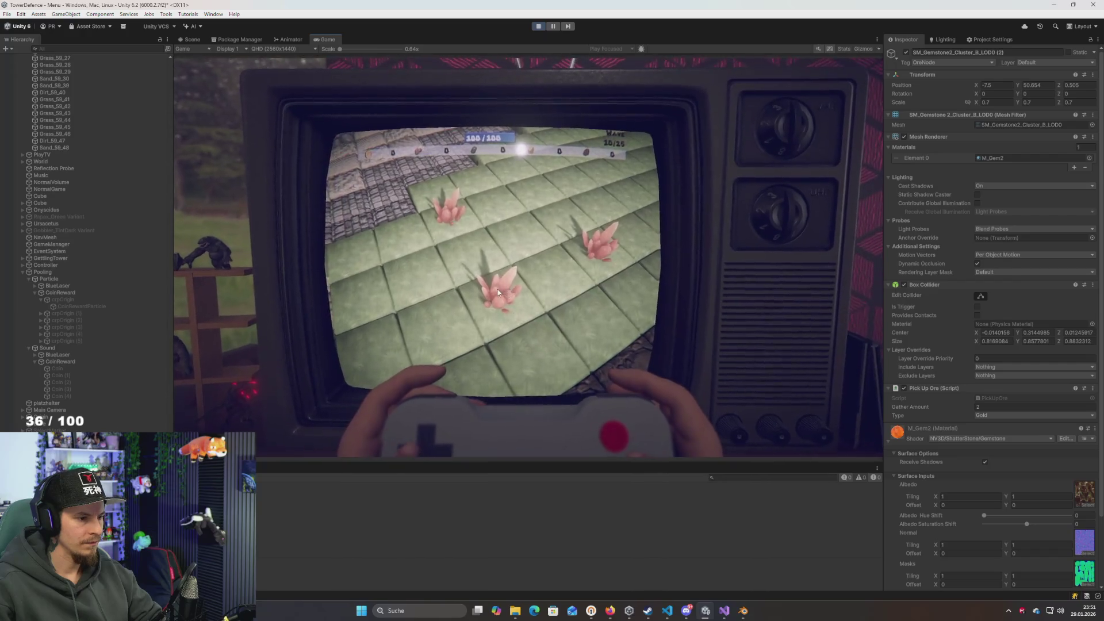
# Collect two crystals in the running game
pyautogui.click(506, 273)
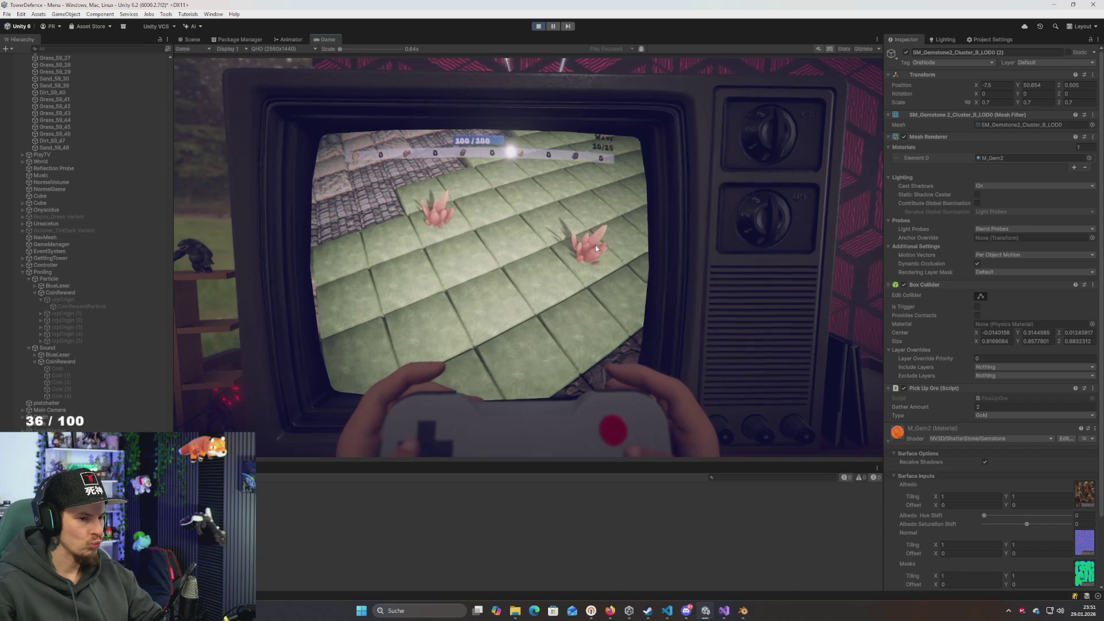
pyautogui.click(585, 251)
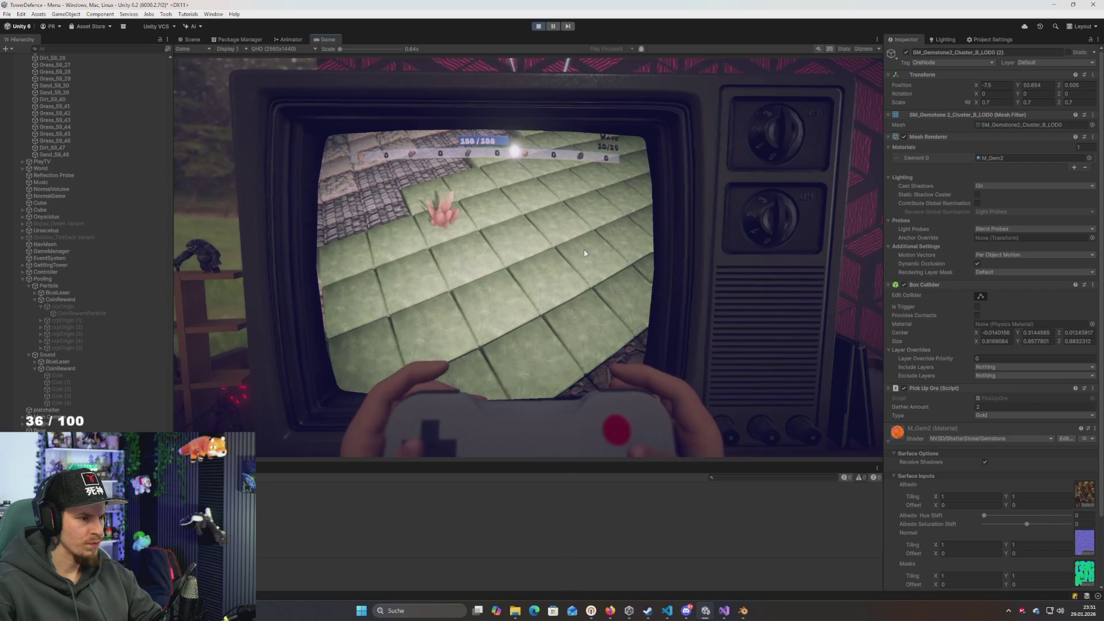
pyautogui.scroll(-5, 584, 249)
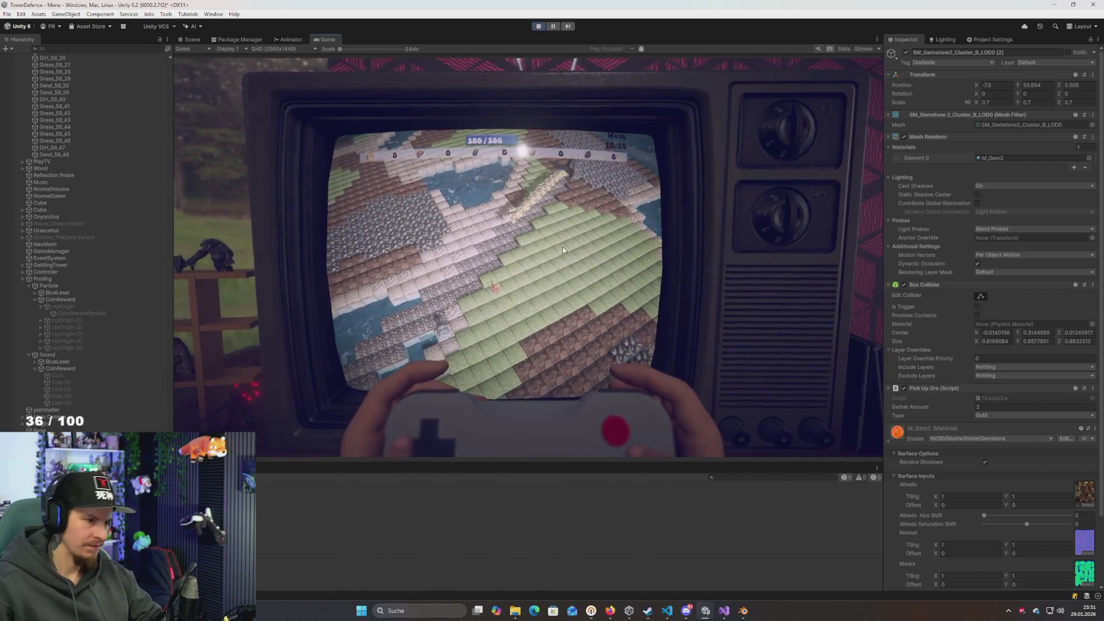
# Check the PickUp code in Visual Studio, then stop the play test
pyautogui.hotkey('alt', 'Tab')
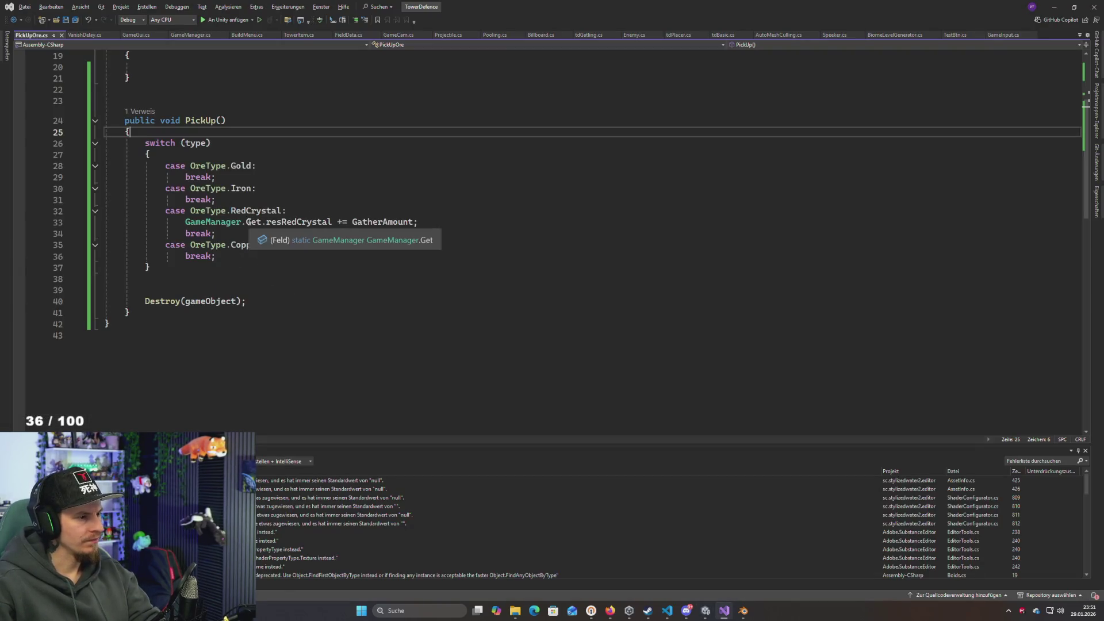
pyautogui.scroll(2, 355, 305)
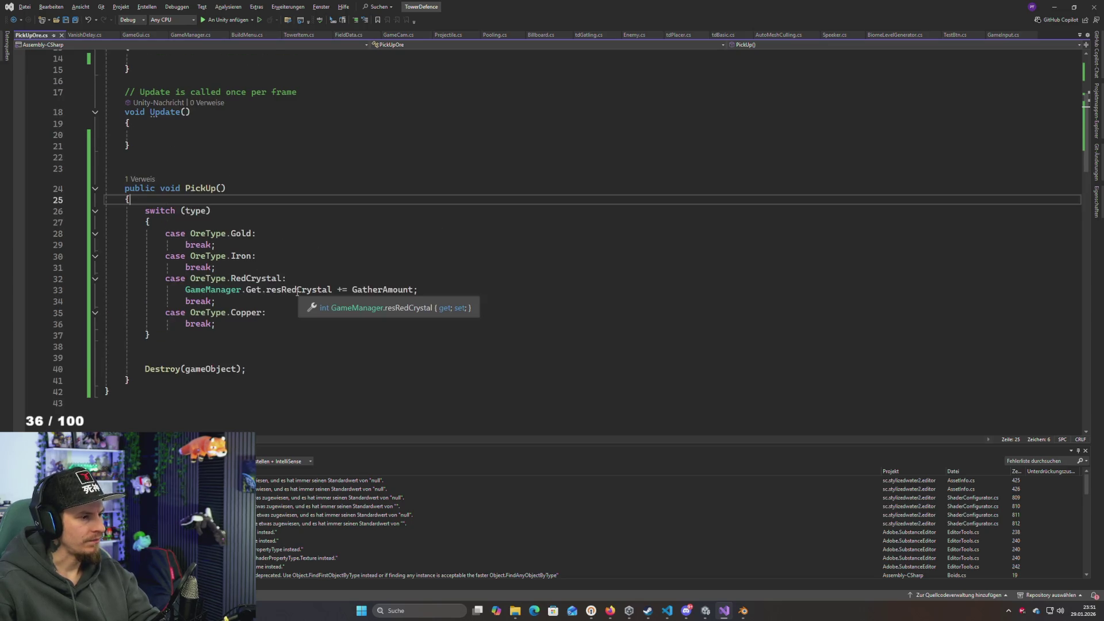
pyautogui.hotkey('alt', 'Tab')
pyautogui.click(538, 26)
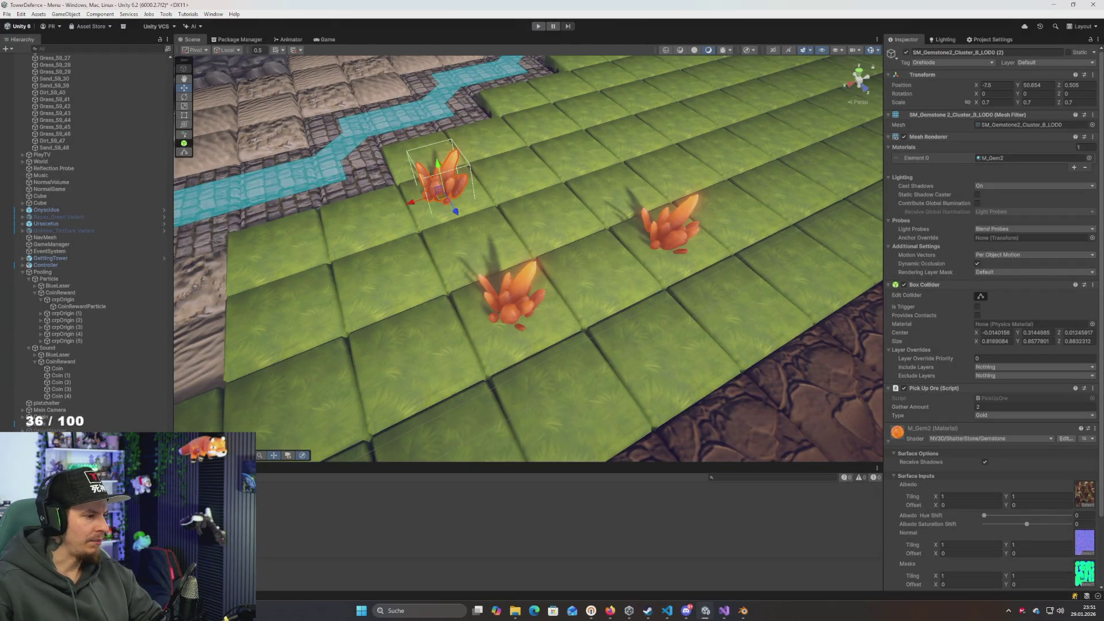
# Set all three crystals' Pick Up Ore Type to Red Crystal
pyautogui.moveTo(736, 166); pyautogui.dragTo(399, 375)
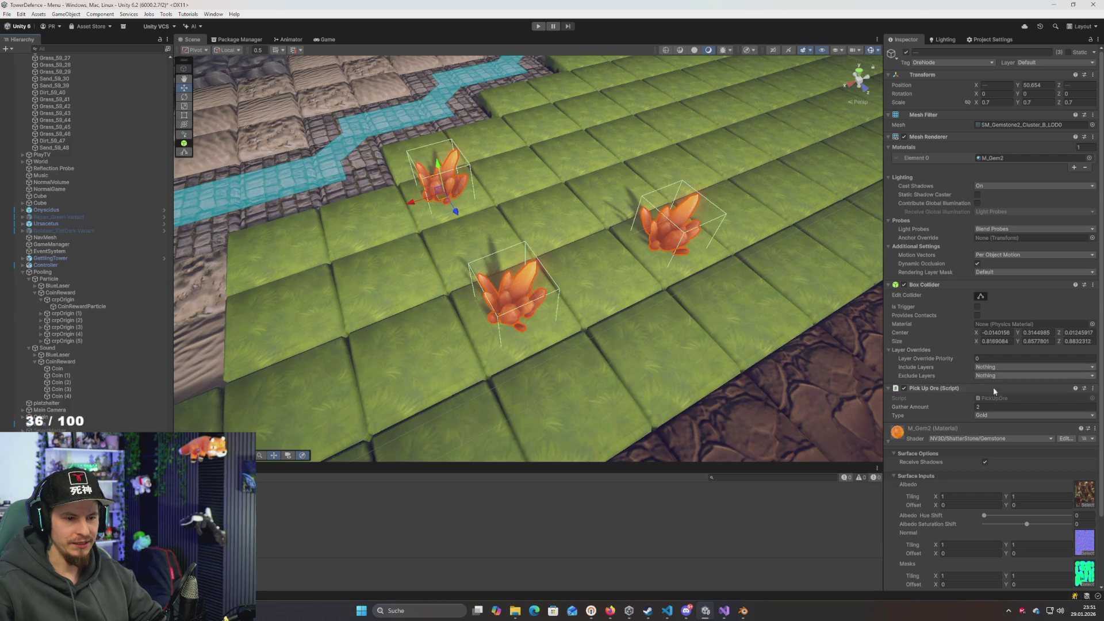
pyautogui.click(994, 415)
pyautogui.click(1005, 455)
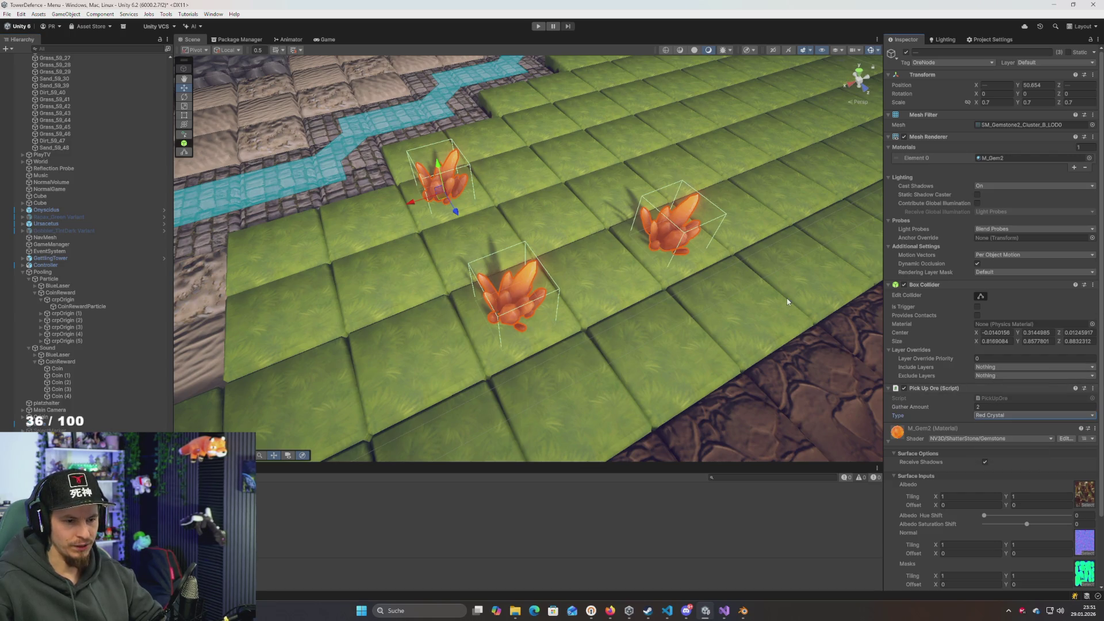
# Play the game and collect two of the red crystals
pyautogui.click(538, 26)
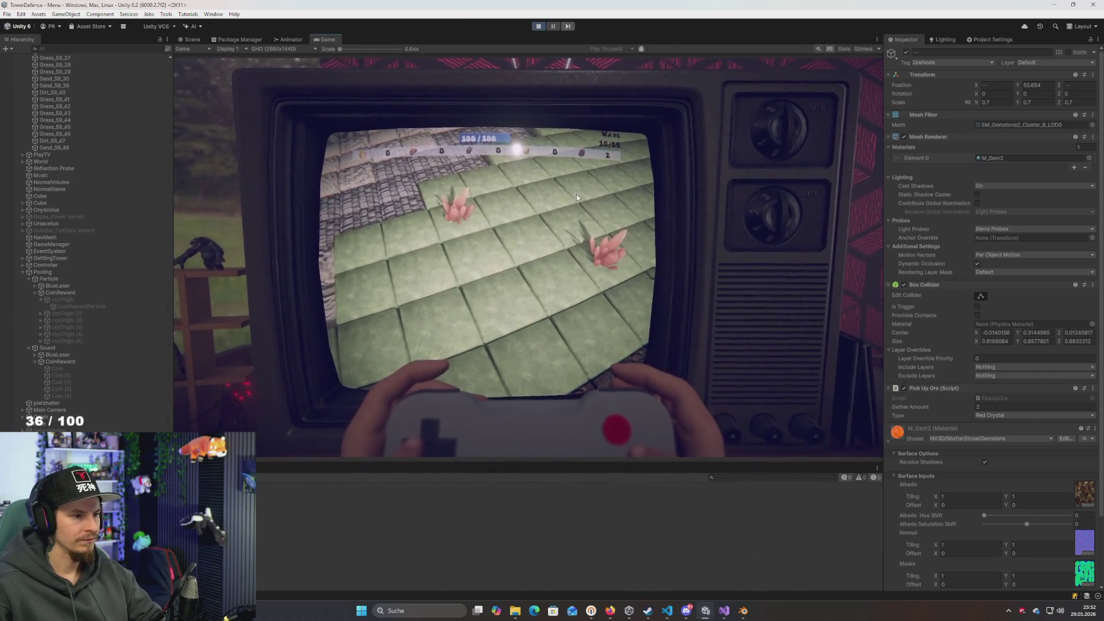
pyautogui.click(593, 238)
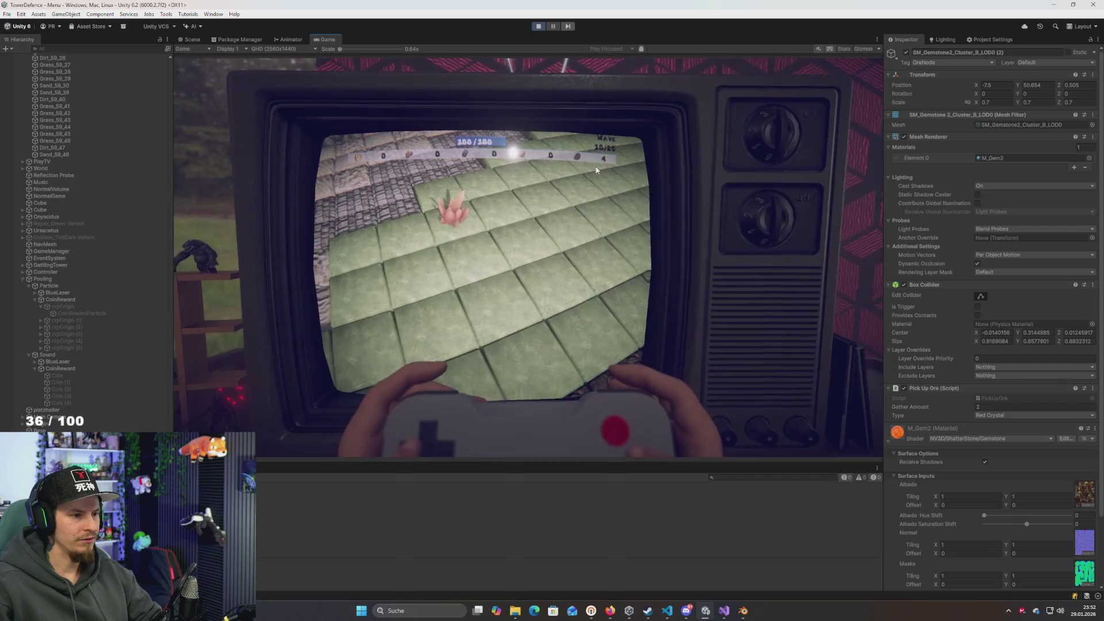
pyautogui.click(601, 165)
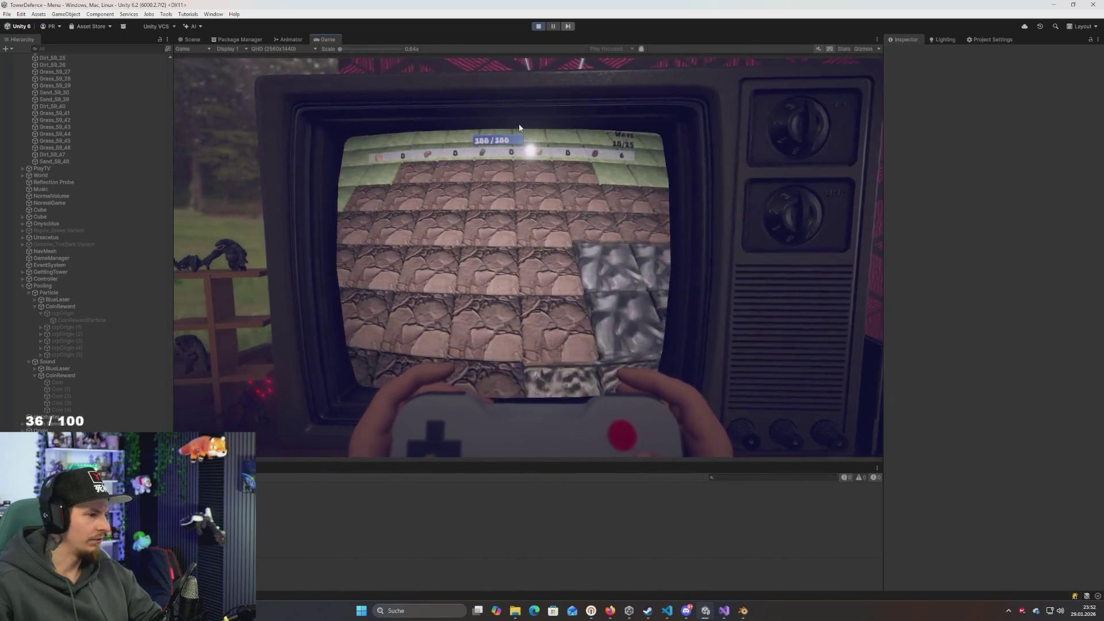
# Stop the play test, search the Project window for Iron, then clear the search
pyautogui.click(539, 26)
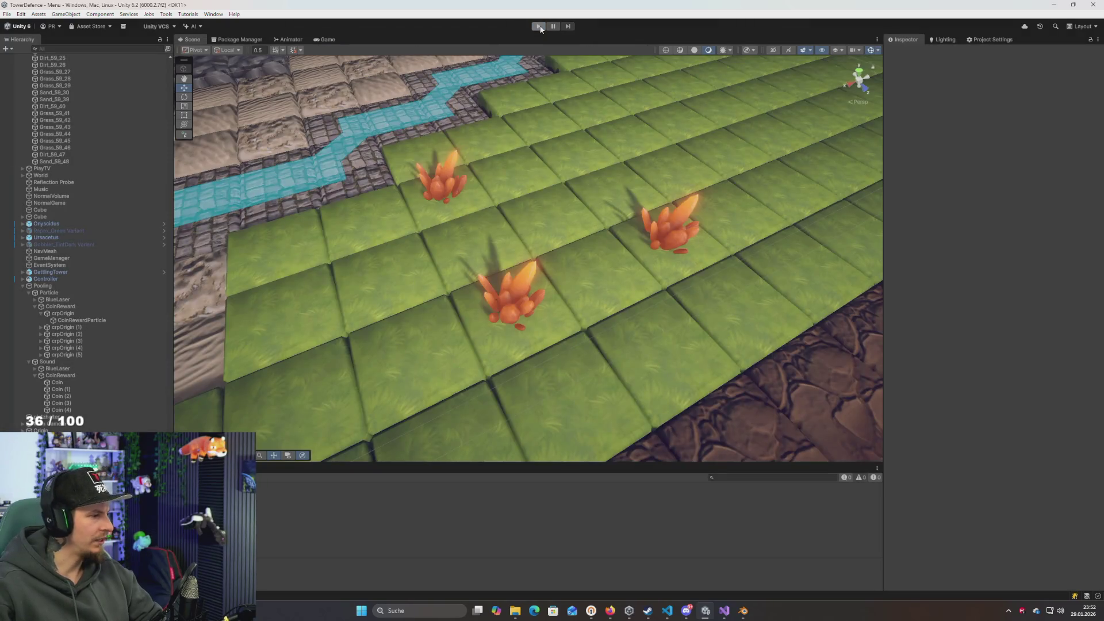
pyautogui.scroll(-5, 578, 196)
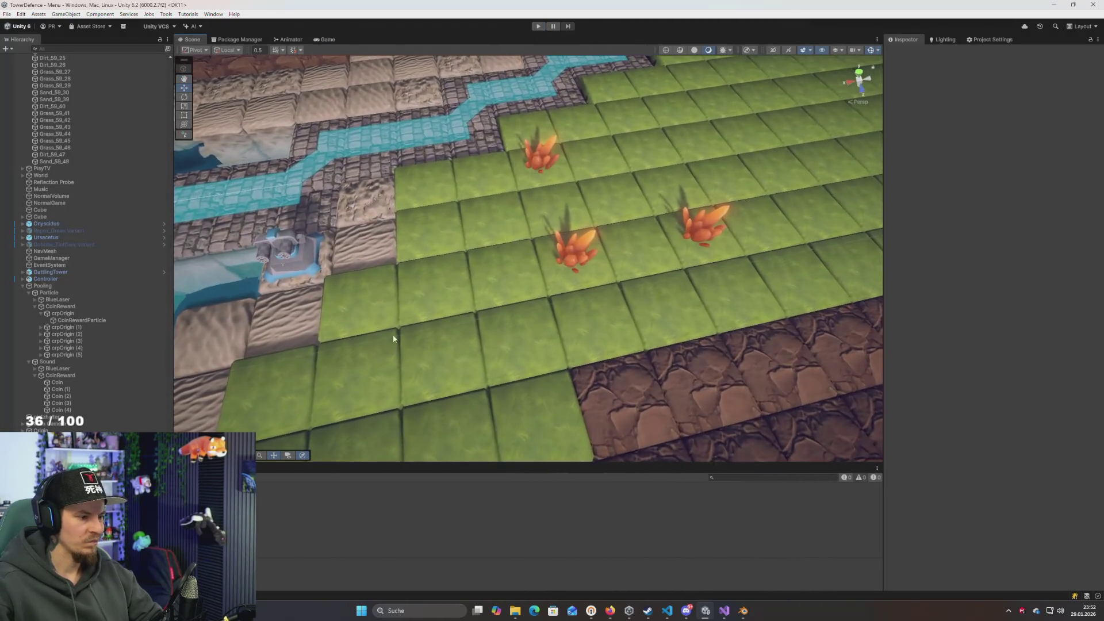
pyautogui.click(717, 479)
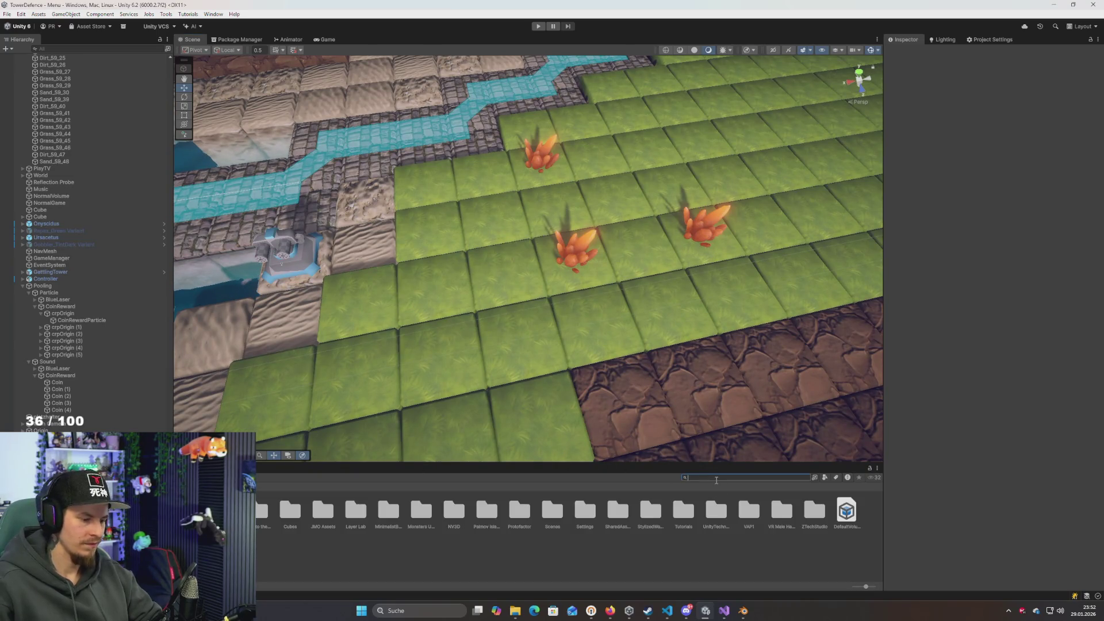
pyautogui.write('l')
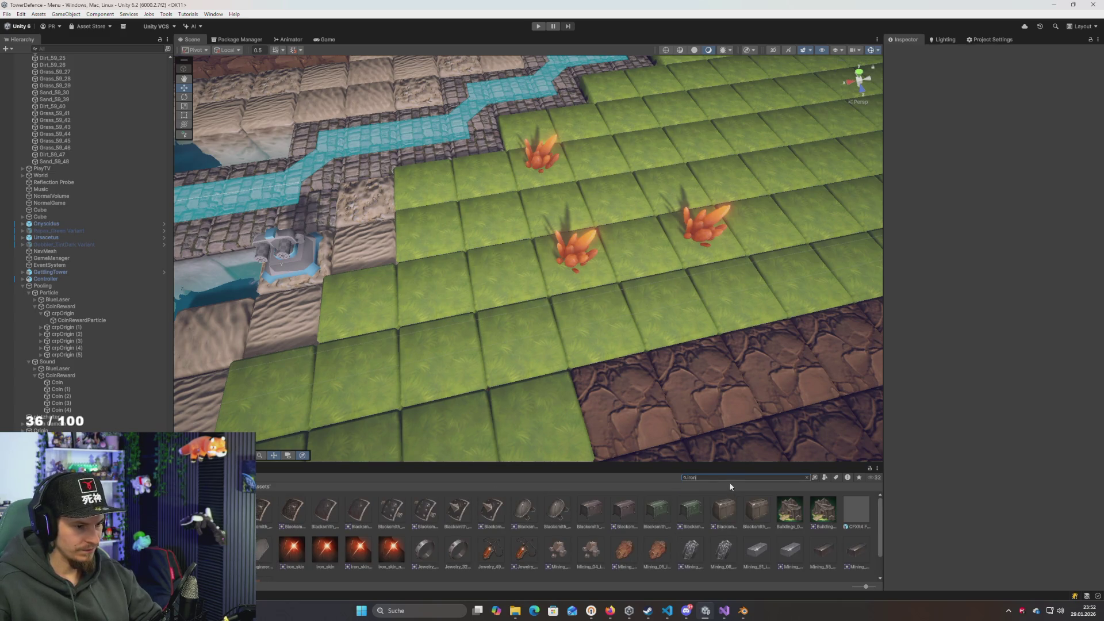
pyautogui.hotkey('ctrl', 'a')
pyautogui.press('BackSpace')
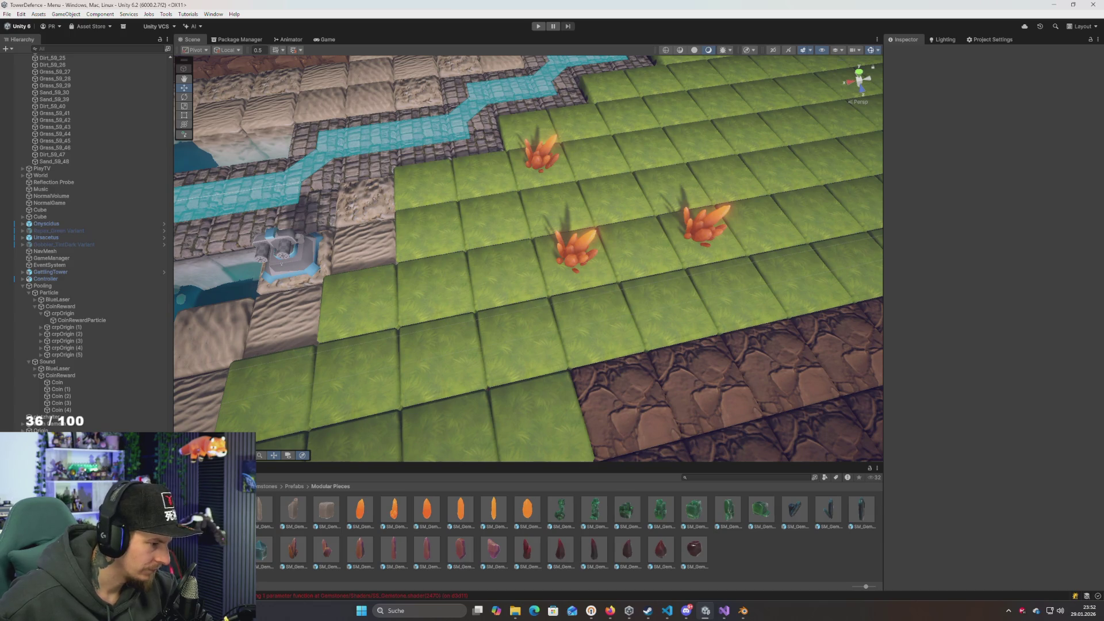
# Browse the Gemstones Clusters and Modular Pieces prefab folders up to the Shared folder
pyautogui.press('Up')
pyautogui.press('Down')
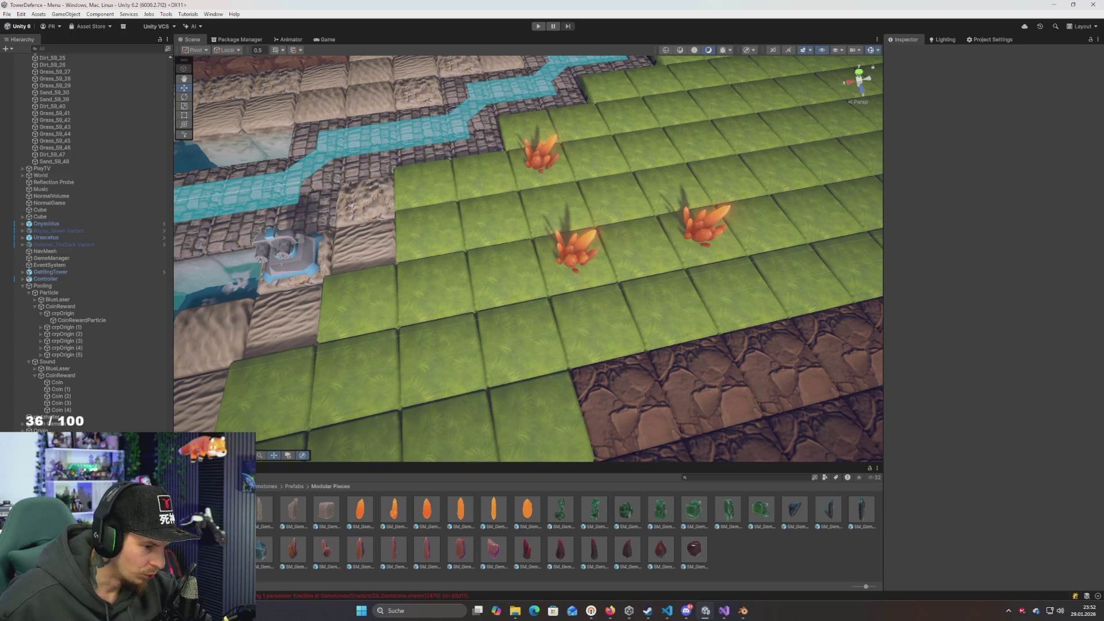
pyautogui.press('Up')
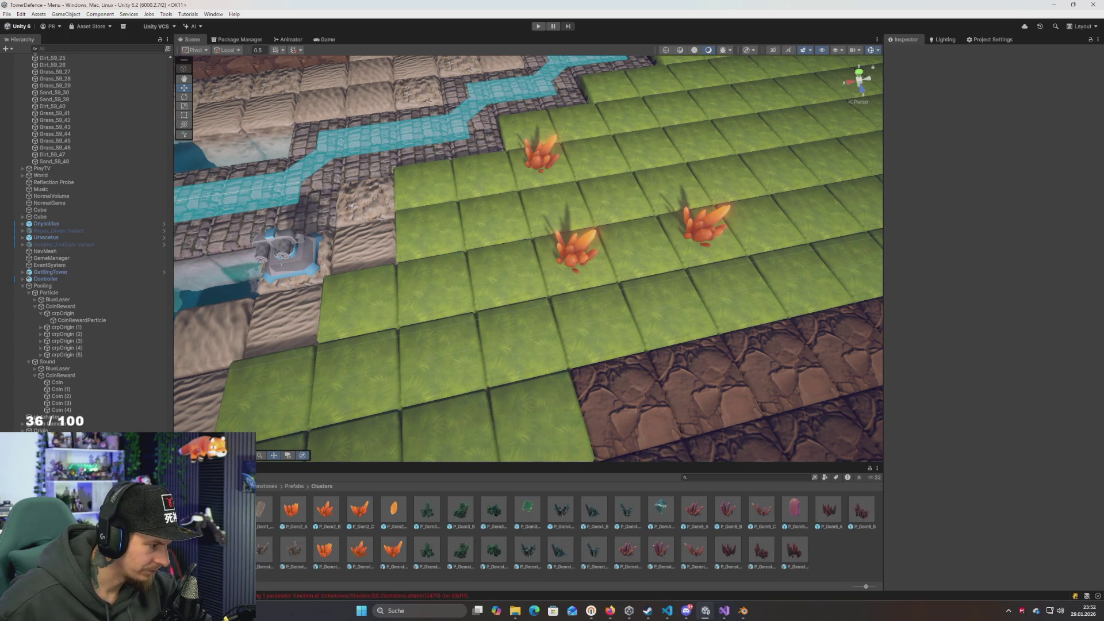
pyautogui.press('Up')
pyautogui.press('Up')
pyautogui.press('Up')
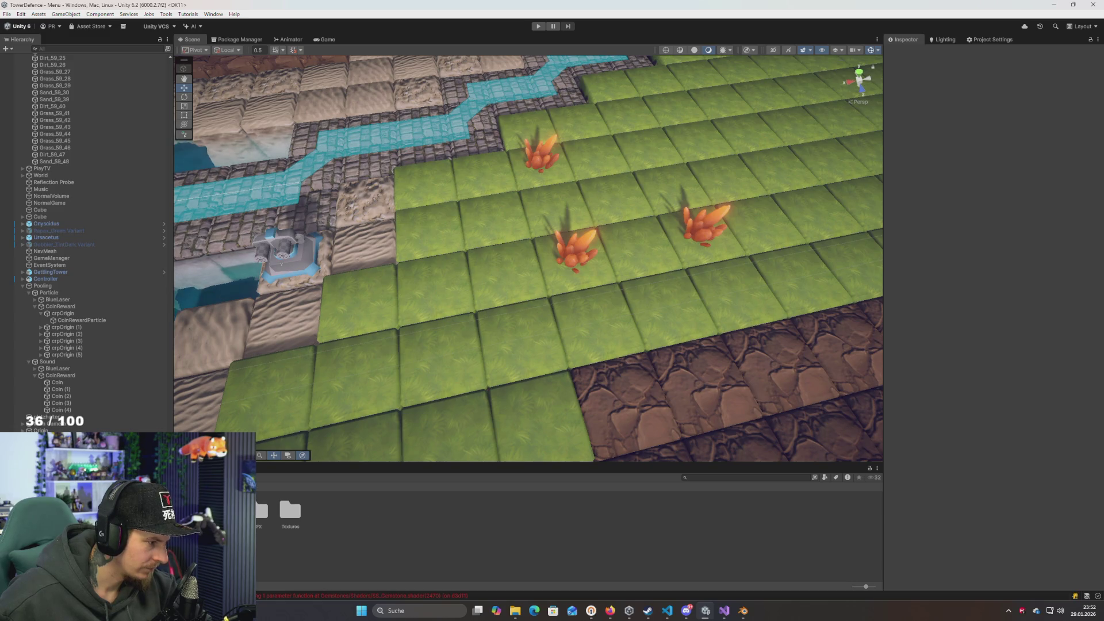
pyautogui.press('Down')
pyautogui.press('Up')
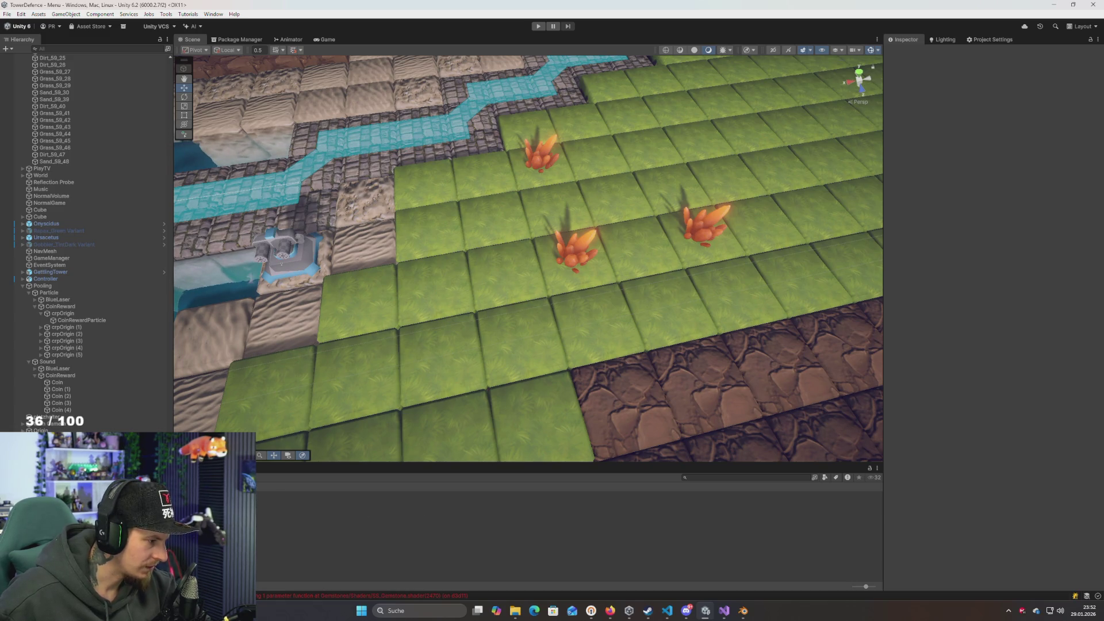
pyautogui.press('Down')
pyautogui.press('Up')
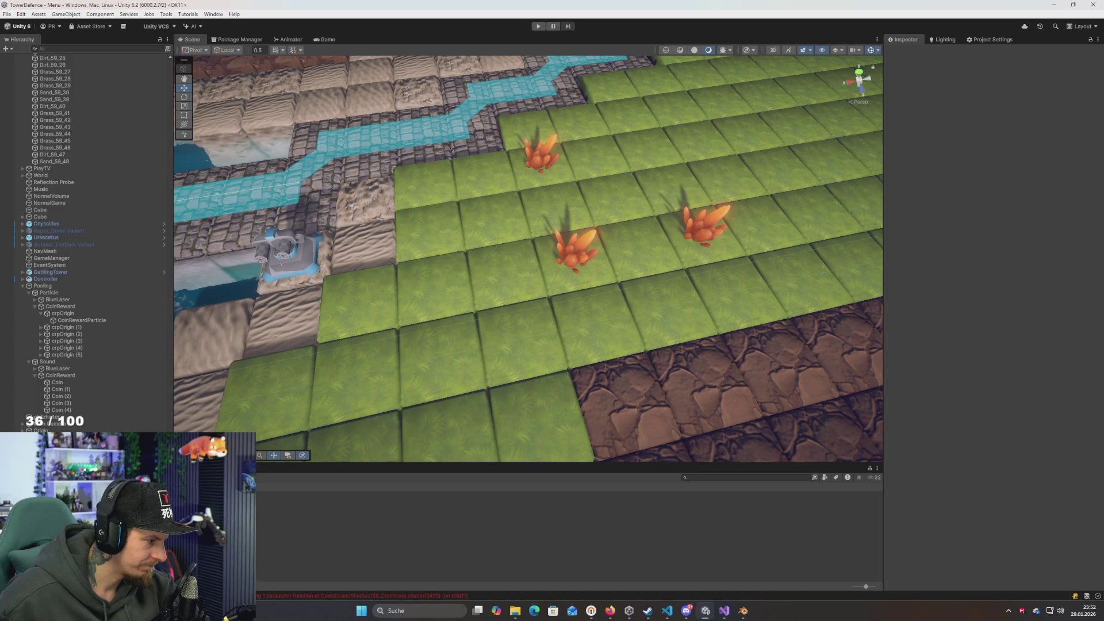
pyautogui.press('Down')
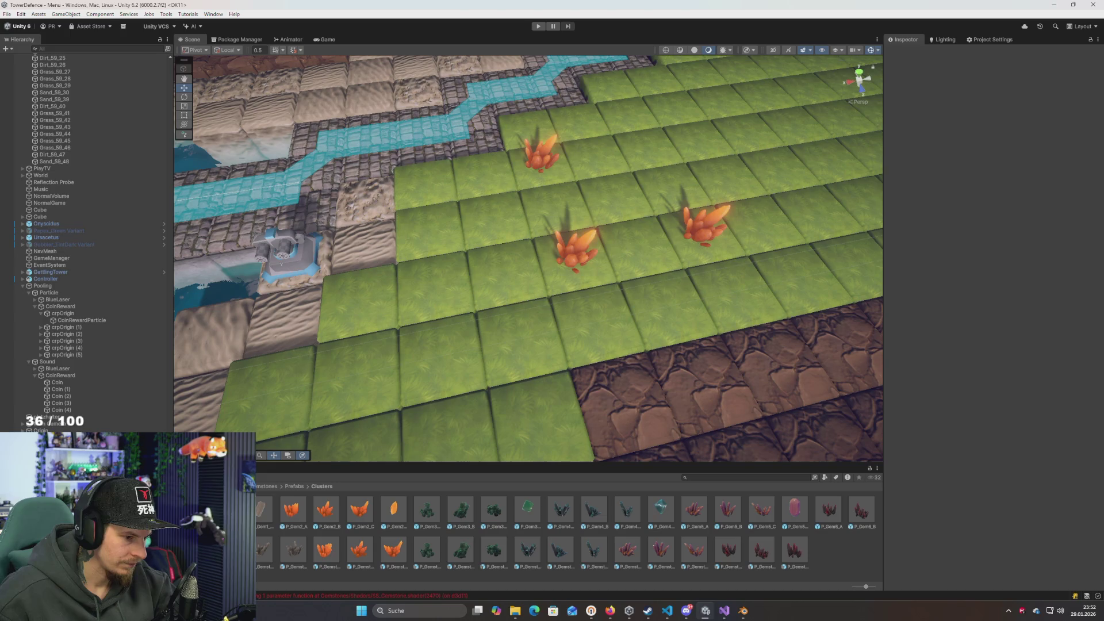
pyautogui.scroll(1, 528, 259)
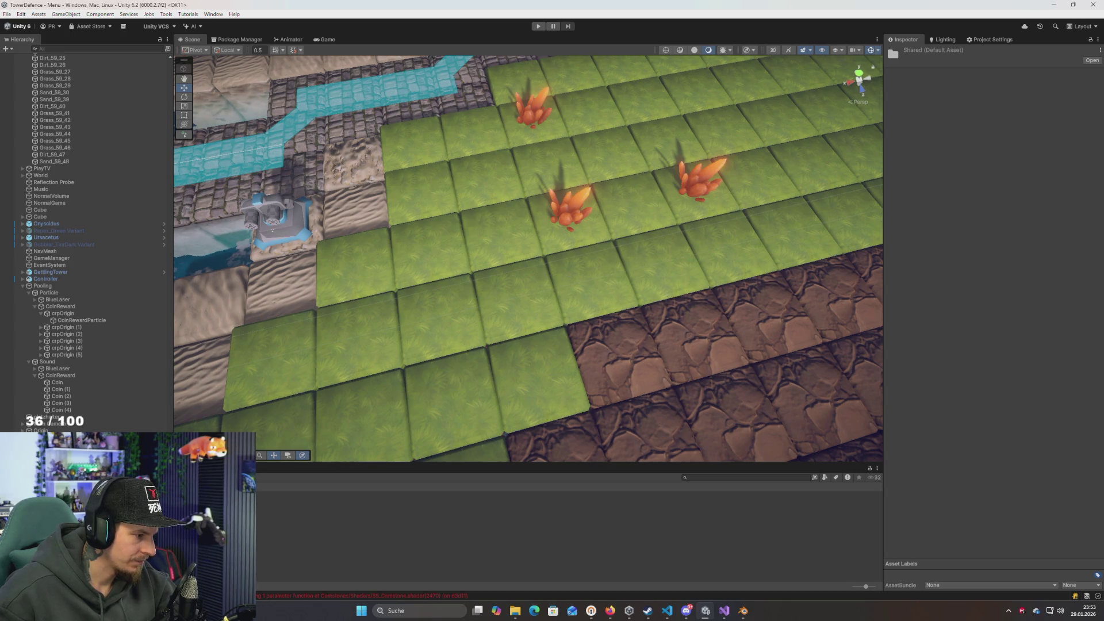
# Open the Shatter Stone Stylized Bundle readme and copy the Stylized Metals store link
pyautogui.press('Down')
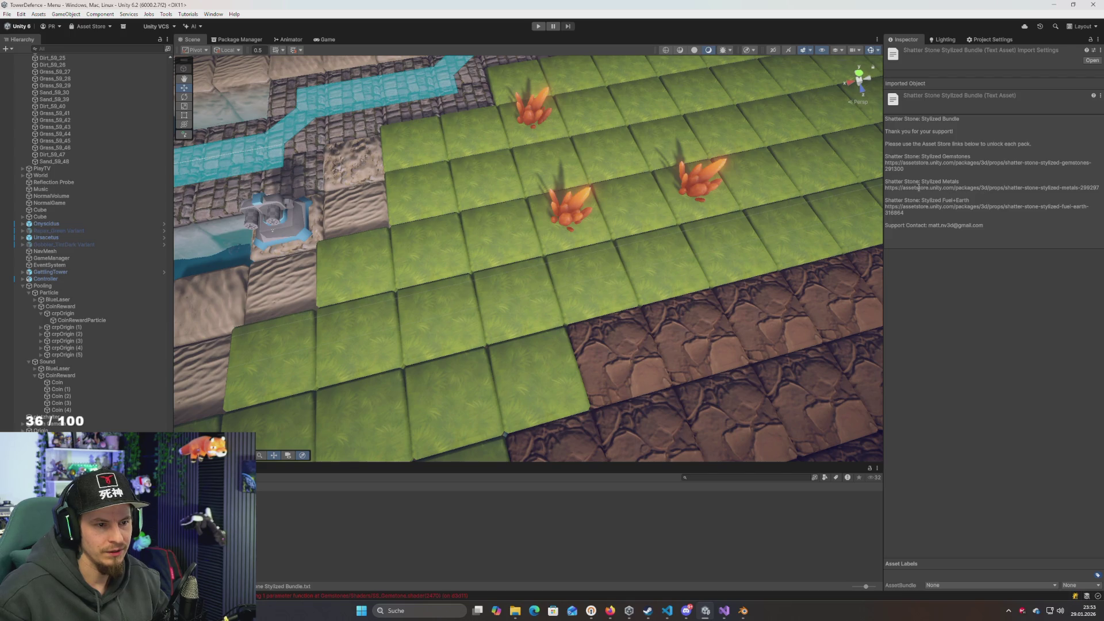
pyautogui.click(897, 194)
pyautogui.click(890, 188)
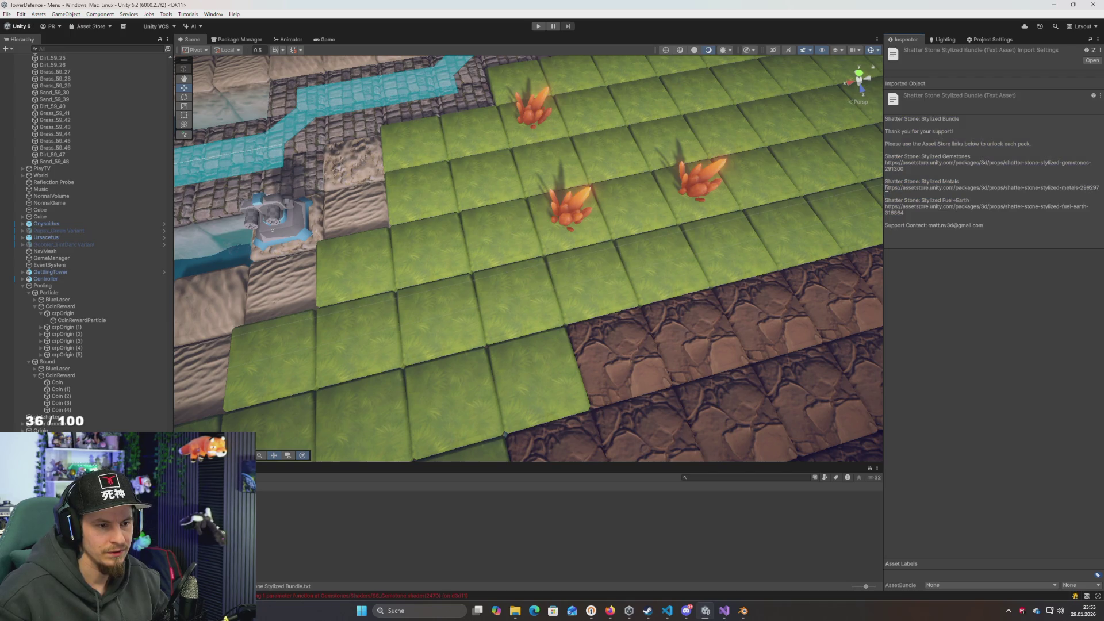
pyautogui.moveTo(886, 188); pyautogui.dragTo(1099, 188)
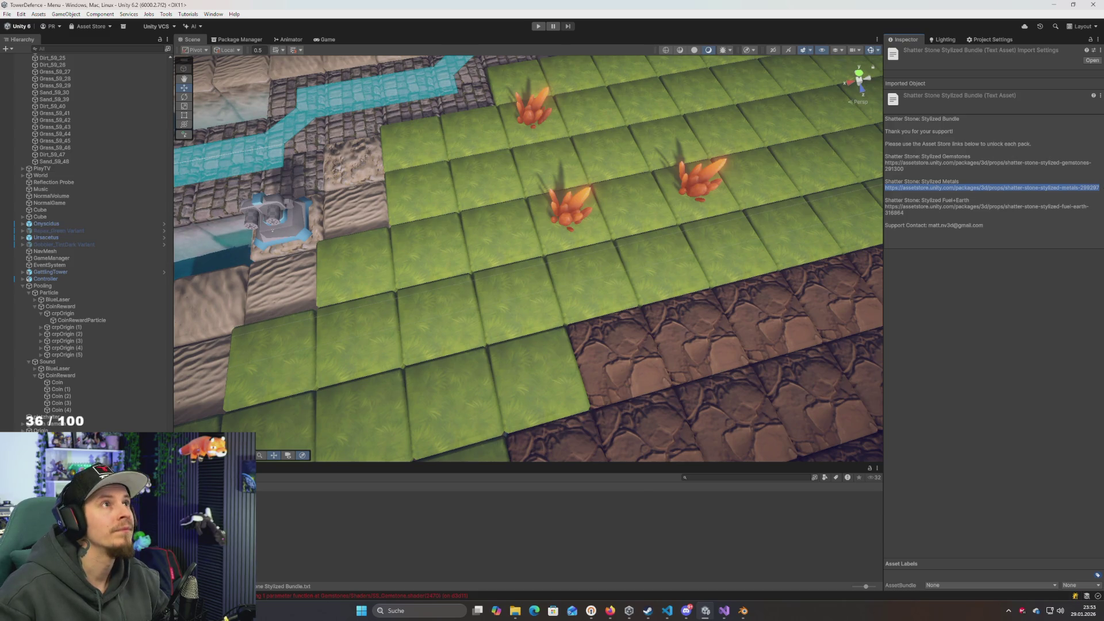
pyautogui.hotkey('alt', 'Tab')
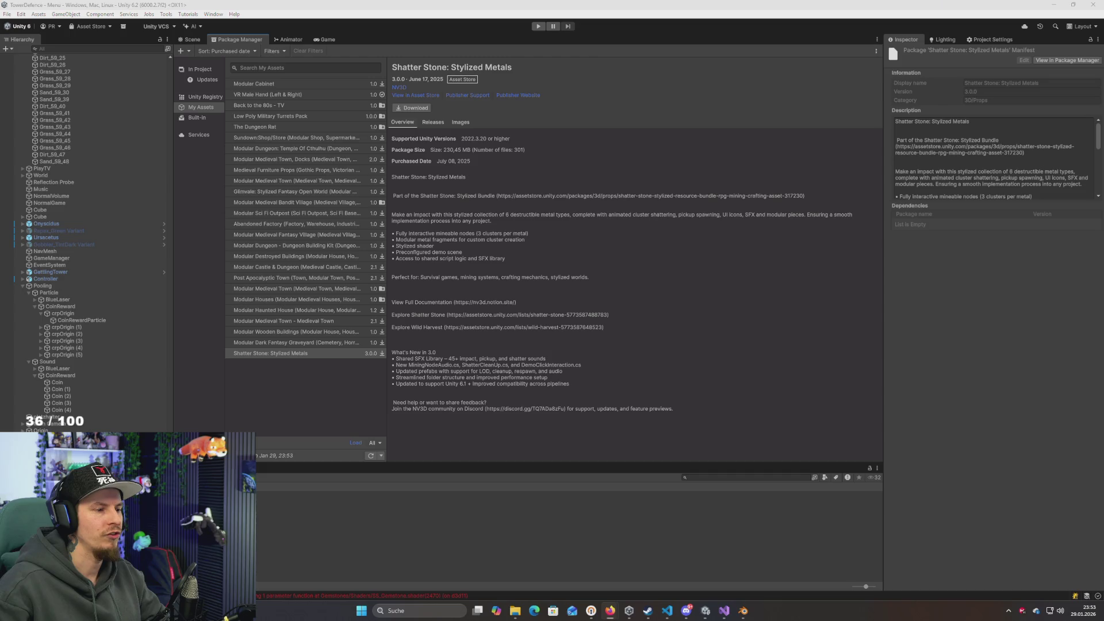
# Download Shatter Stone: Stylized Metals and import version 1.1 with all its files
pyautogui.click(476, 89)
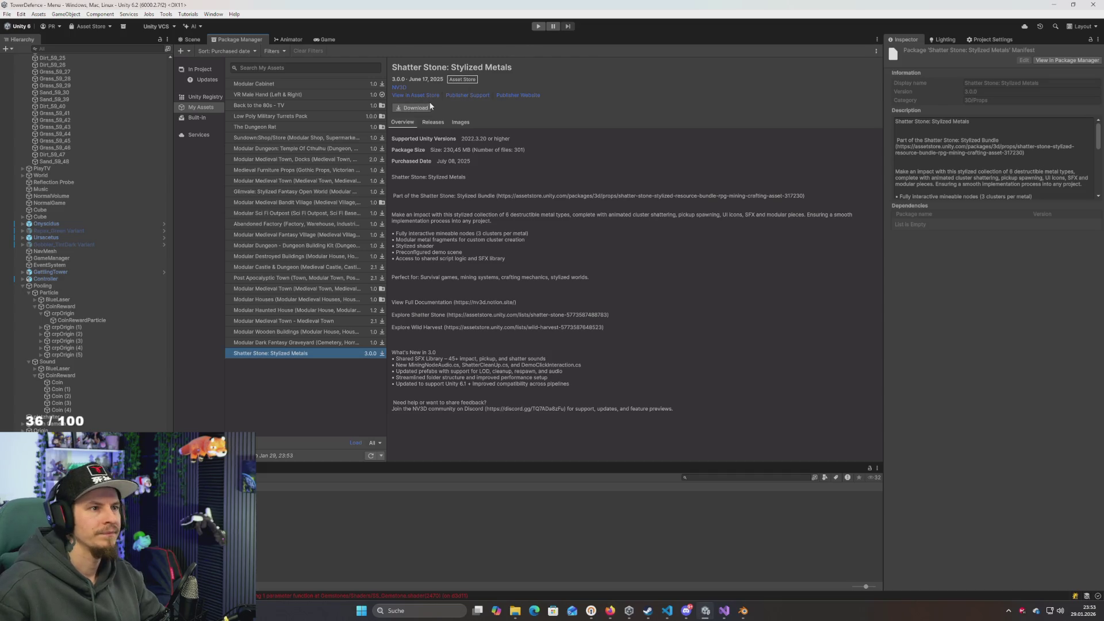
pyautogui.click(429, 106)
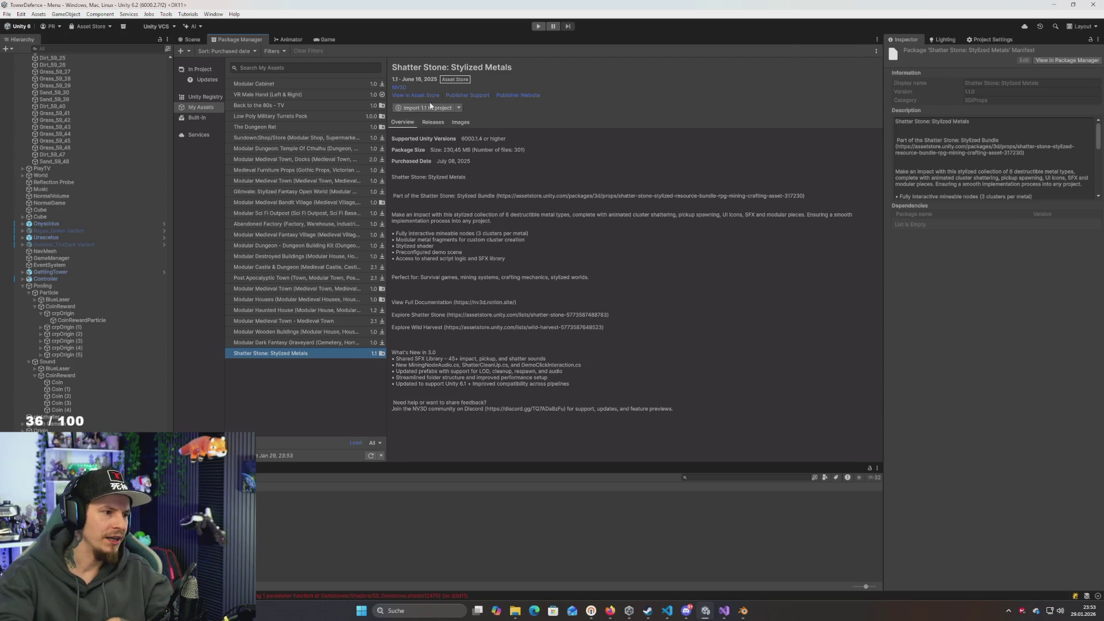
pyautogui.click(428, 107)
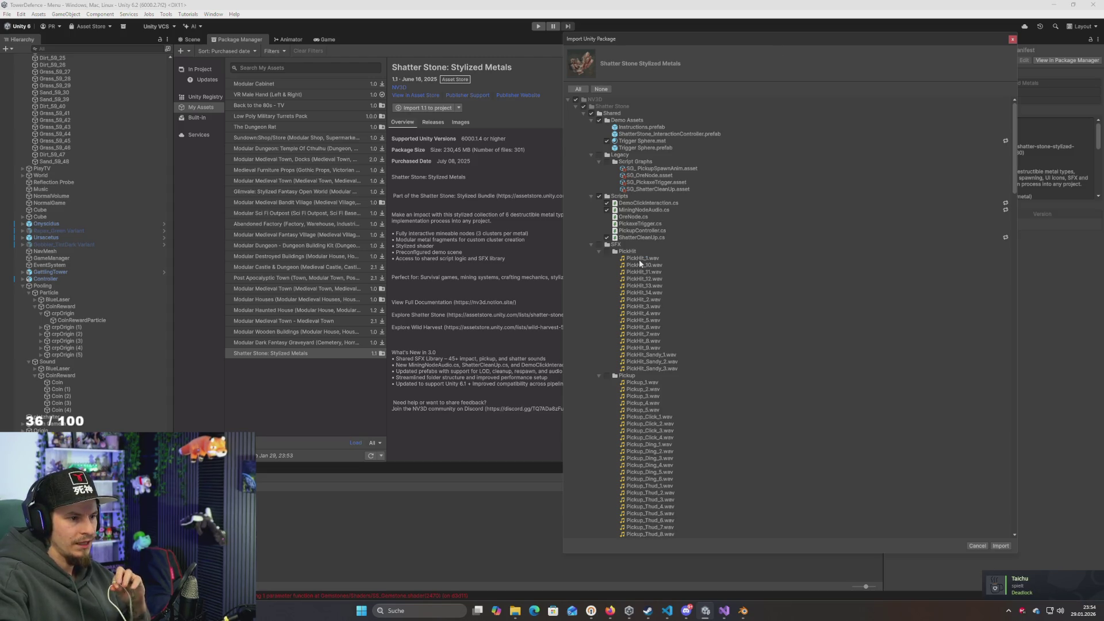
pyautogui.scroll(-5, 639, 262)
pyautogui.scroll(-15, 638, 264)
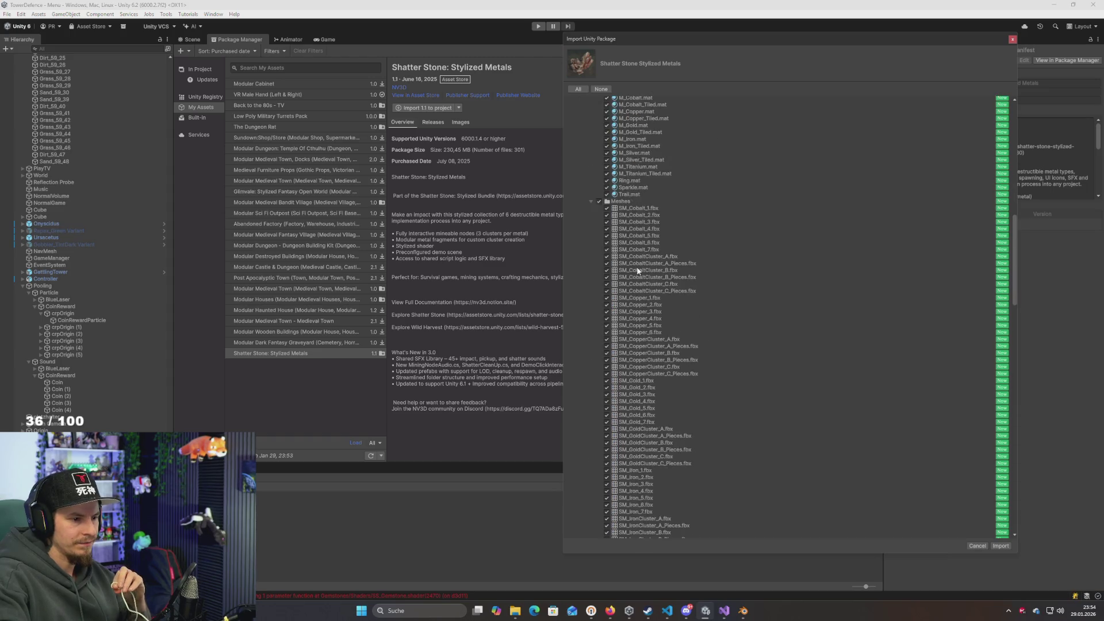
pyautogui.scroll(-10, 668, 300)
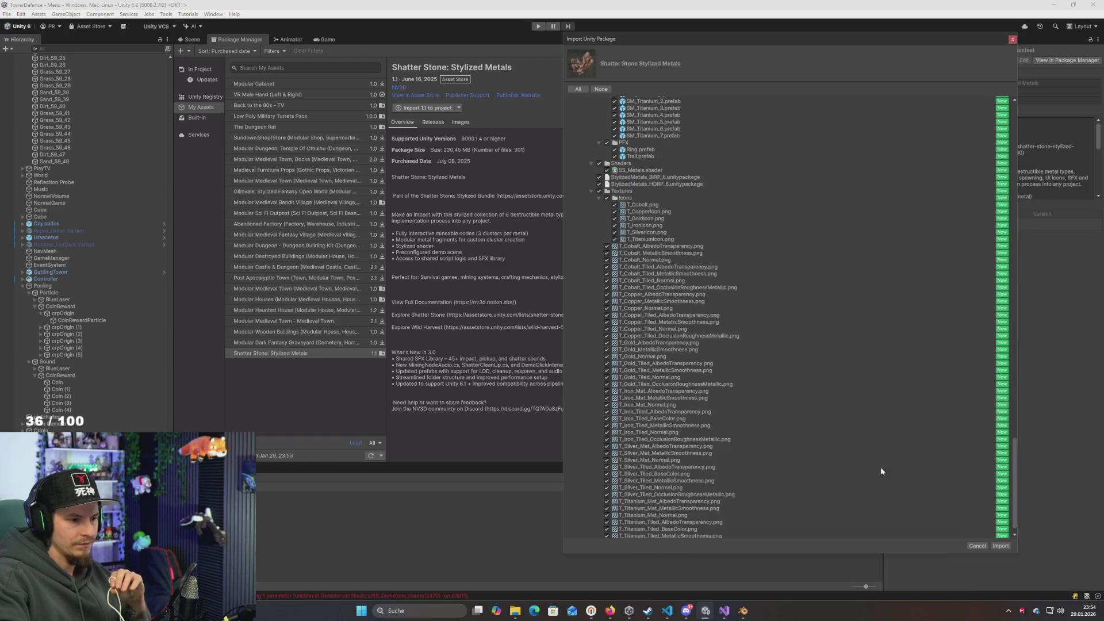
pyautogui.click(993, 546)
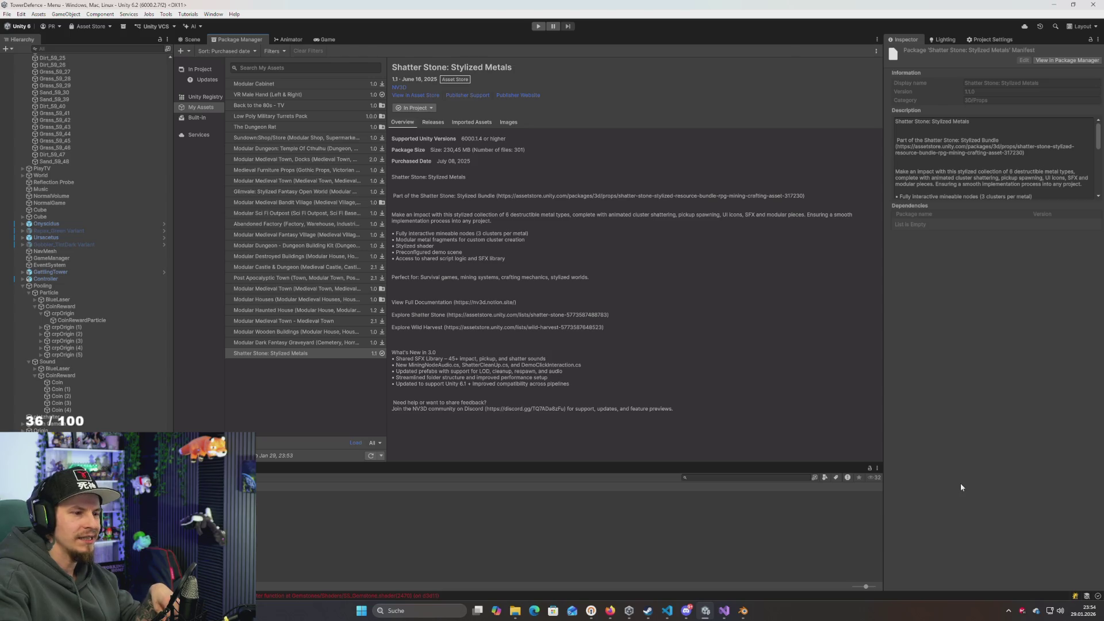
# Check the purchased packages, then select the built-in pipeline StylizedMetals folder in the project
pyautogui.click(301, 245)
pyautogui.click(319, 343)
pyautogui.click(314, 352)
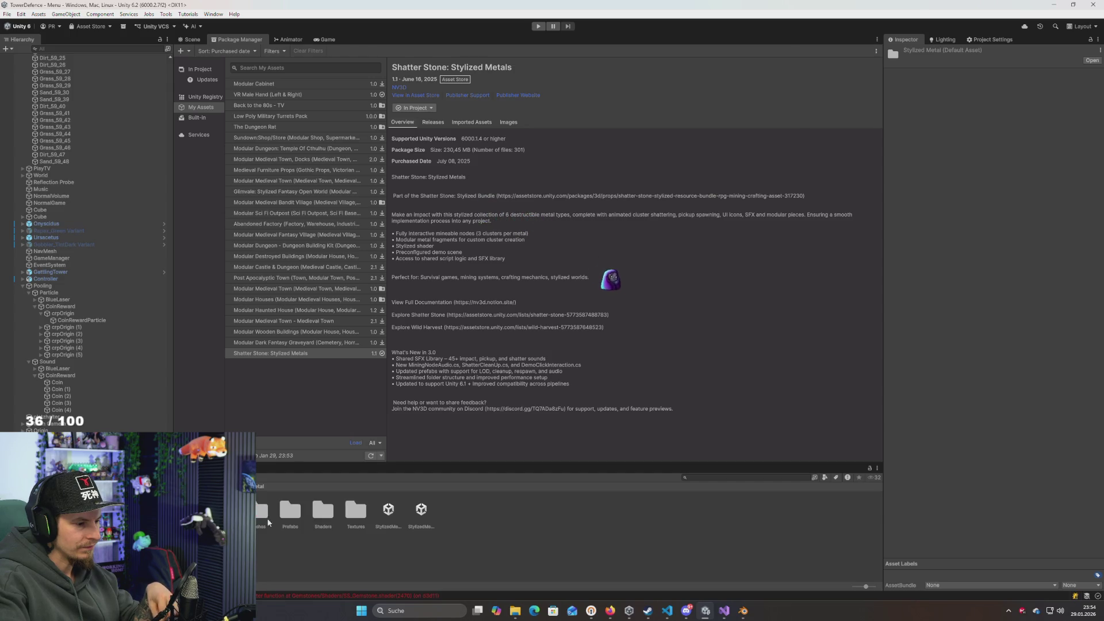
pyautogui.click(393, 512)
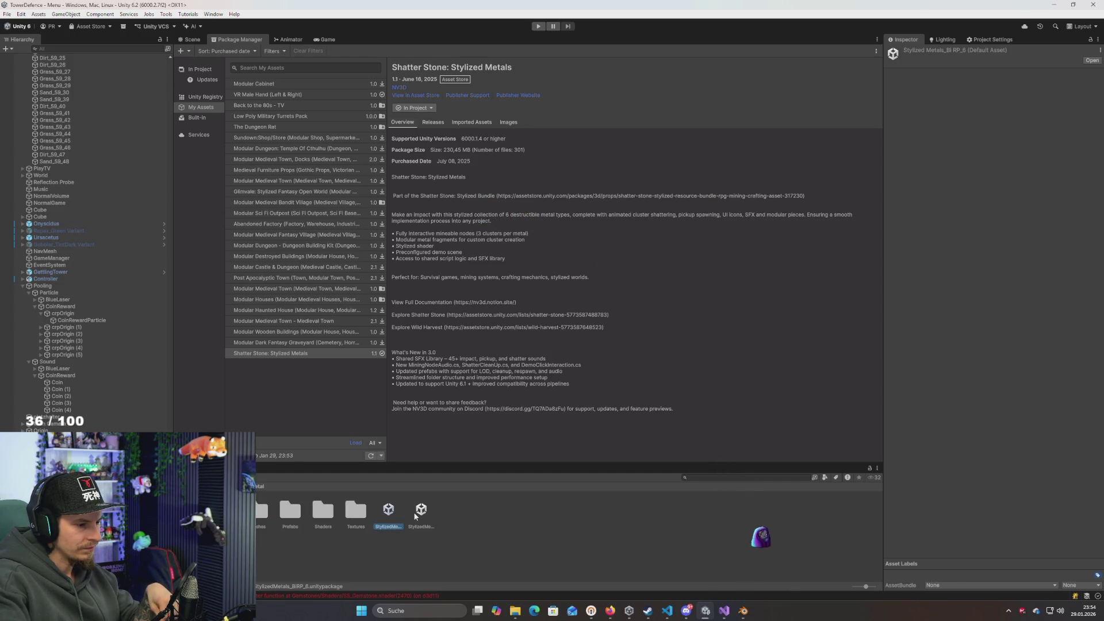
pyautogui.click(415, 514)
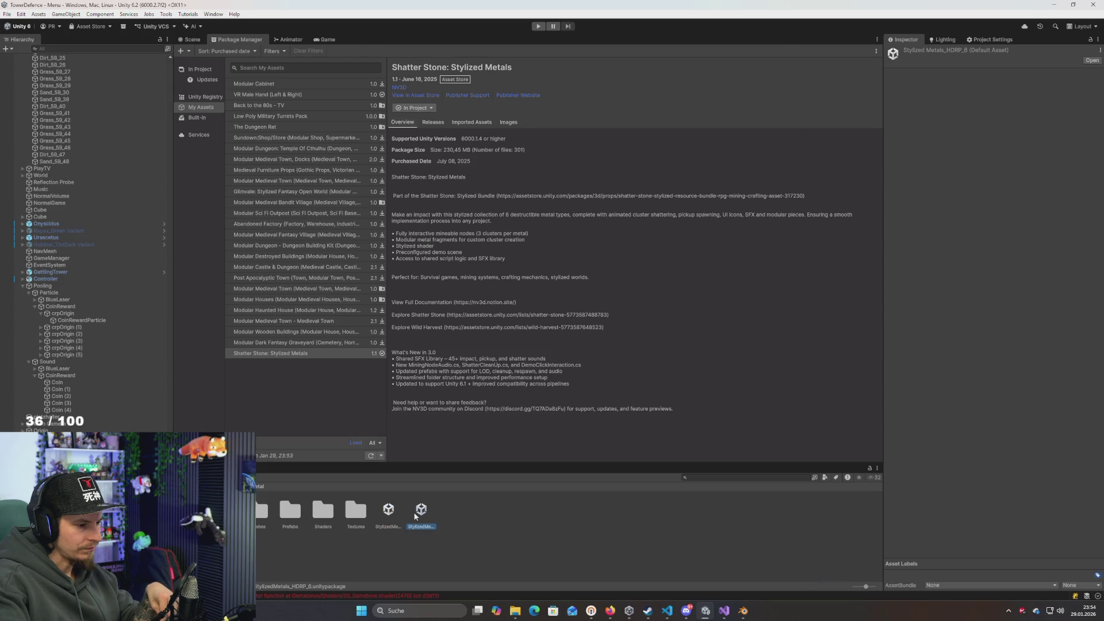
pyautogui.click(468, 521)
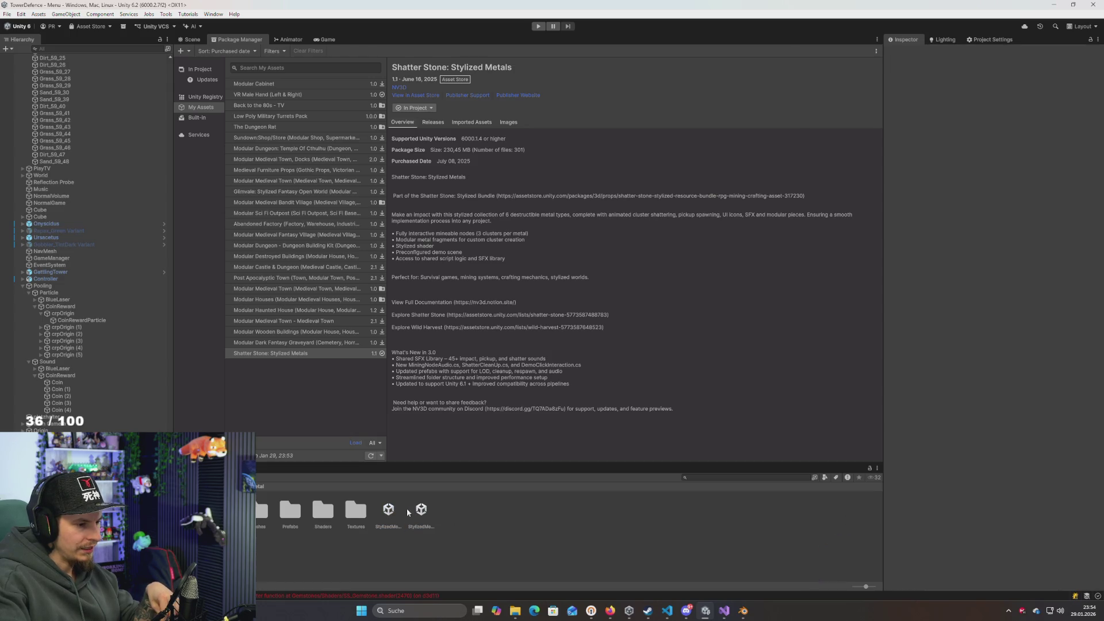
pyautogui.click(388, 509)
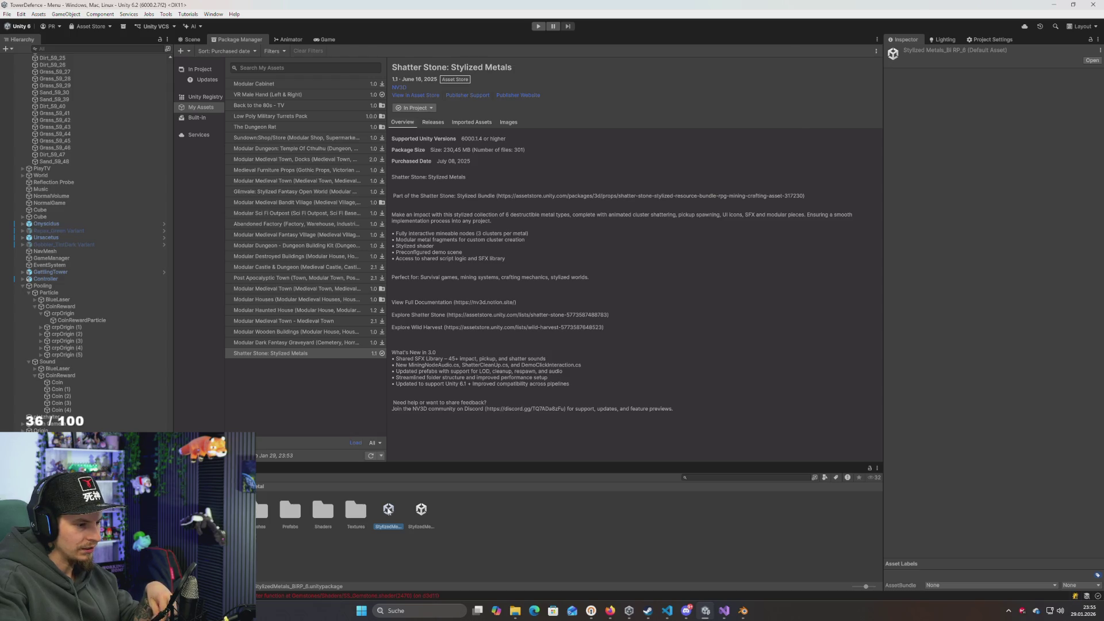
# Open its Prefabs and Clusters folders and return to the Scene view
pyautogui.doubleClick(290, 510)
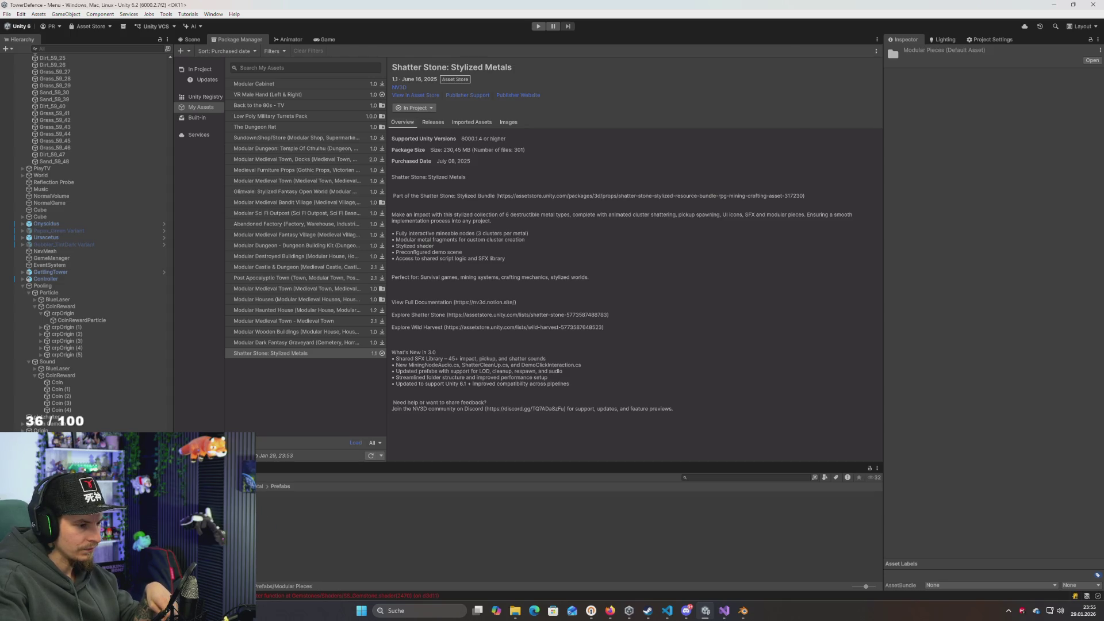
pyautogui.doubleClick(263, 509)
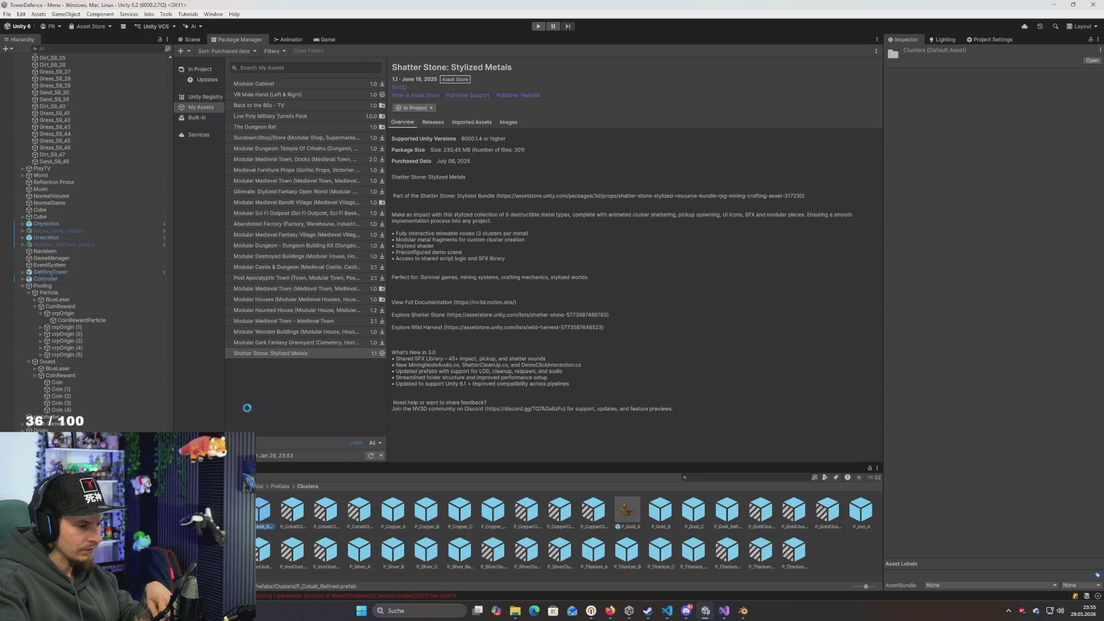
pyautogui.click(192, 39)
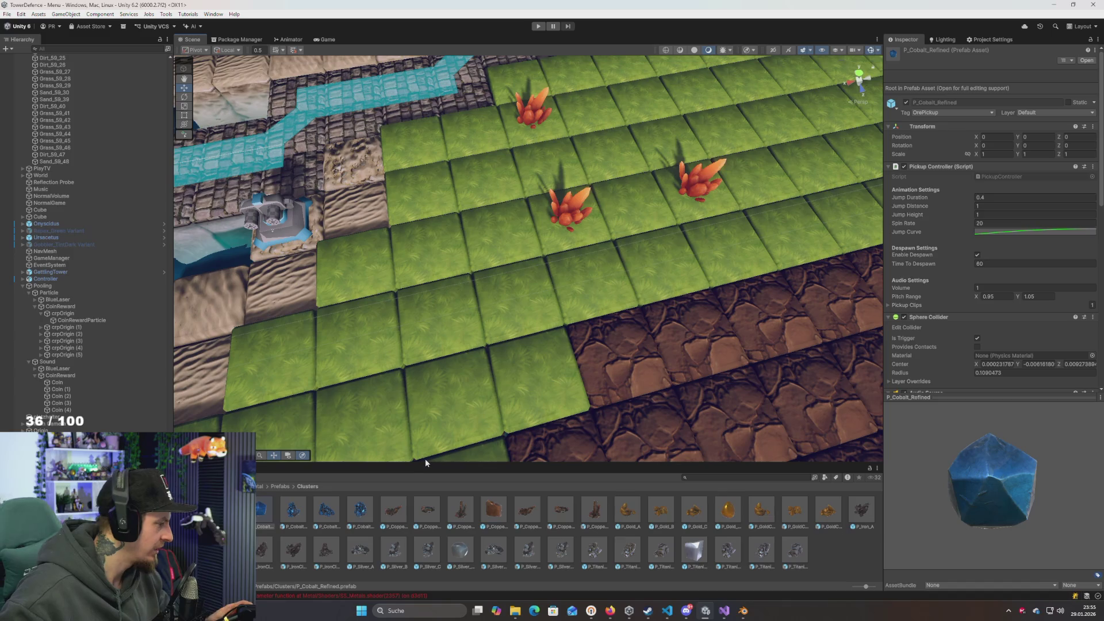
# Place the copper pieces cluster near the crystals, discarding trial cobalt and copper drops
pyautogui.moveTo(334, 511)
pyautogui.mouseDown()
pyautogui.moveTo(538, 270)
pyautogui.moveTo(533, 293)
pyautogui.moveTo(573, 312)
pyautogui.moveTo(574, 285)
pyautogui.mouseUp()
pyautogui.press('Delete')
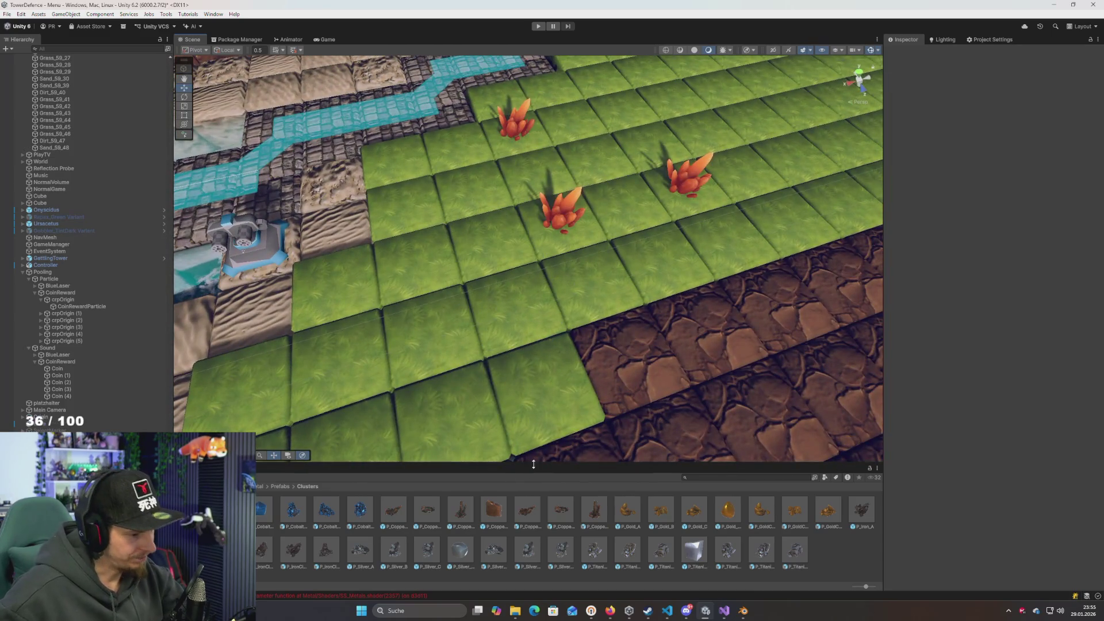
pyautogui.moveTo(461, 510); pyautogui.dragTo(545, 291)
pyautogui.press('Delete')
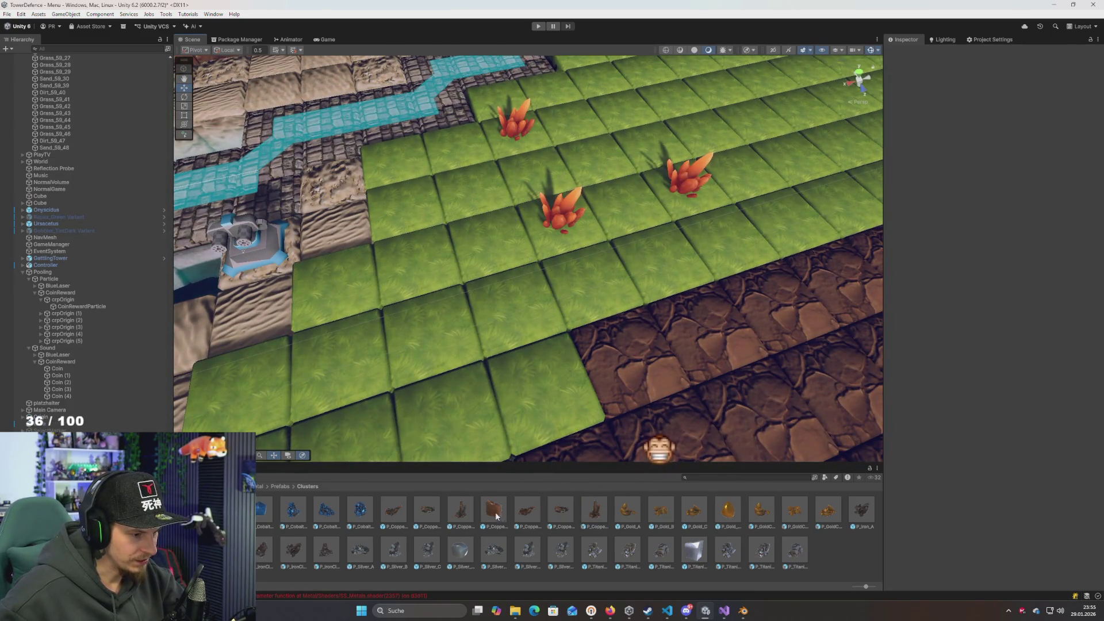
pyautogui.moveTo(481, 504)
pyautogui.mouseDown()
pyautogui.moveTo(480, 408)
pyautogui.moveTo(518, 284)
pyautogui.moveTo(575, 195)
pyautogui.moveTo(612, 160)
pyautogui.moveTo(627, 166)
pyautogui.mouseUp()
pyautogui.press('Delete')
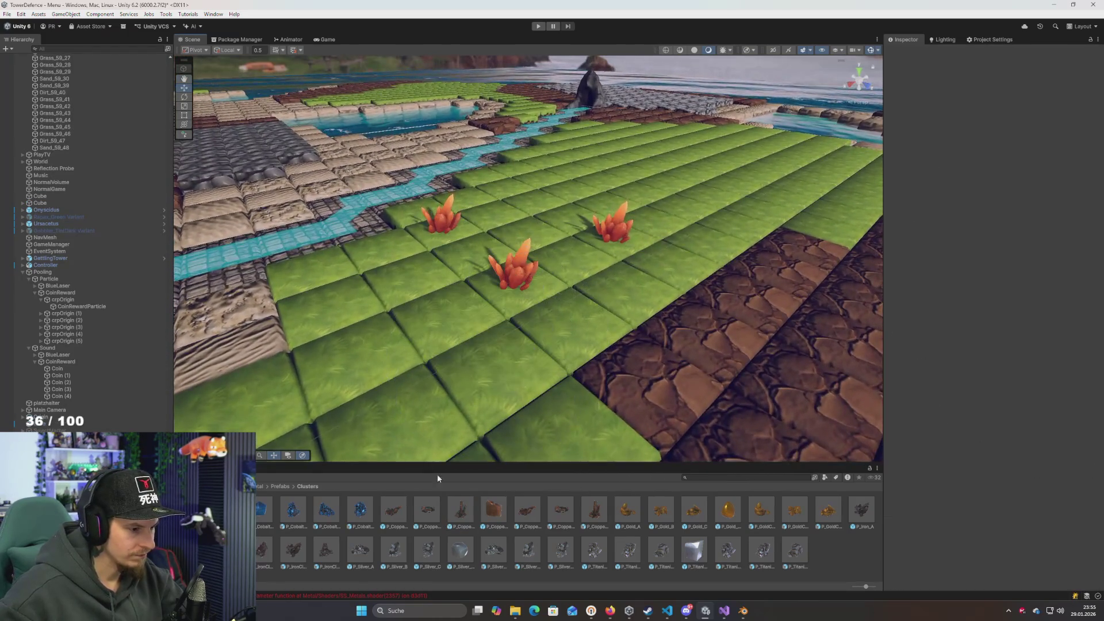
pyautogui.moveTo(426, 509)
pyautogui.mouseDown()
pyautogui.moveTo(459, 311)
pyautogui.moveTo(440, 471)
pyautogui.moveTo(443, 396)
pyautogui.moveTo(502, 371)
pyautogui.moveTo(490, 518)
pyautogui.moveTo(471, 377)
pyautogui.moveTo(492, 369)
pyautogui.moveTo(446, 310)
pyautogui.mouseUp()
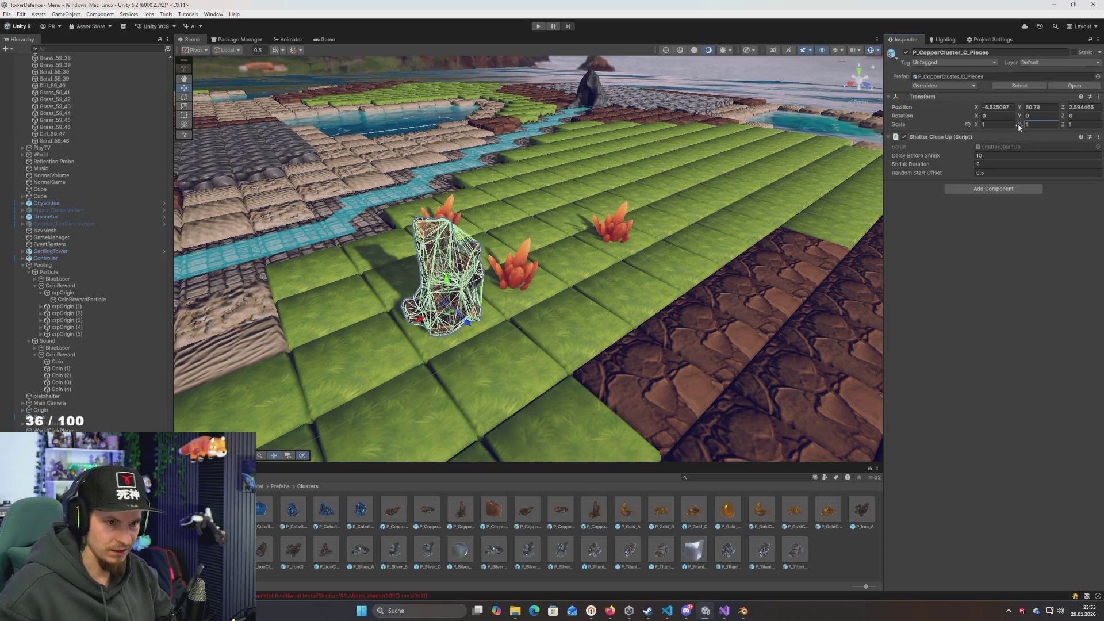
# Scale the copper cluster to 0.7 on X, Y and Z
pyautogui.click(994, 124)
pyautogui.write('0.7')
pyautogui.press('Tab')
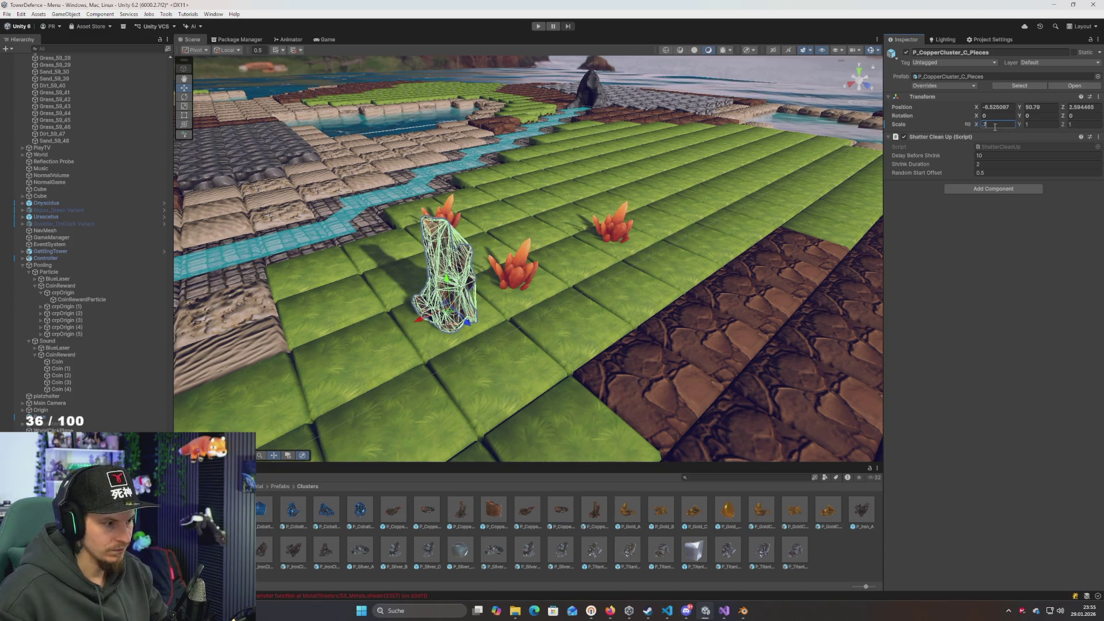
pyautogui.write('0.7')
pyautogui.press('Tab')
pyautogui.write('0.7')
pyautogui.press('Return')
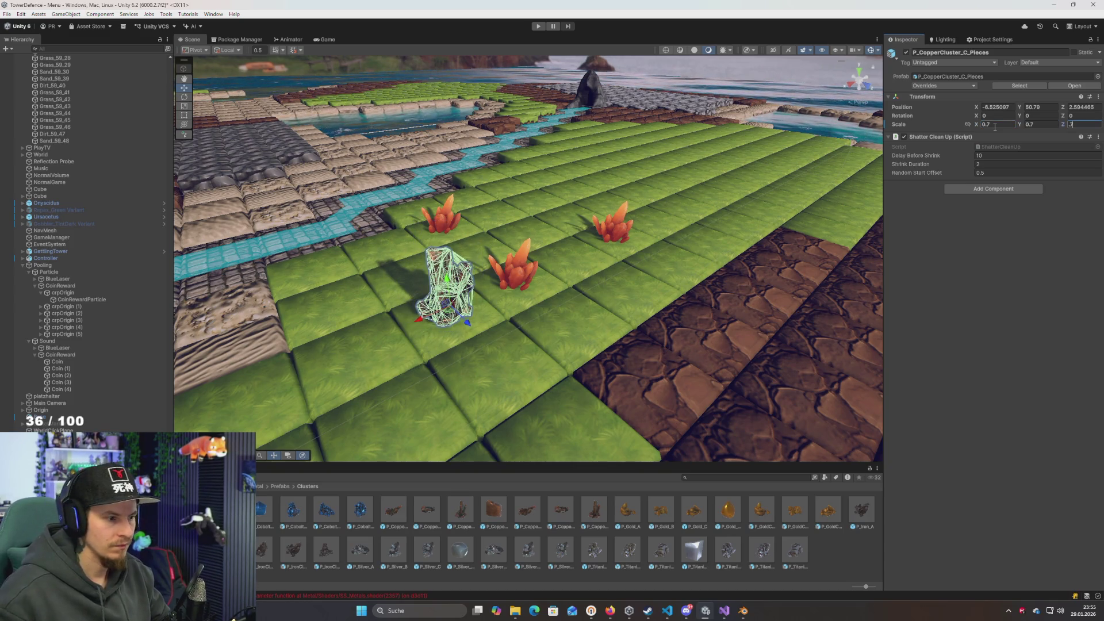
pyautogui.scroll(3, 632, 373)
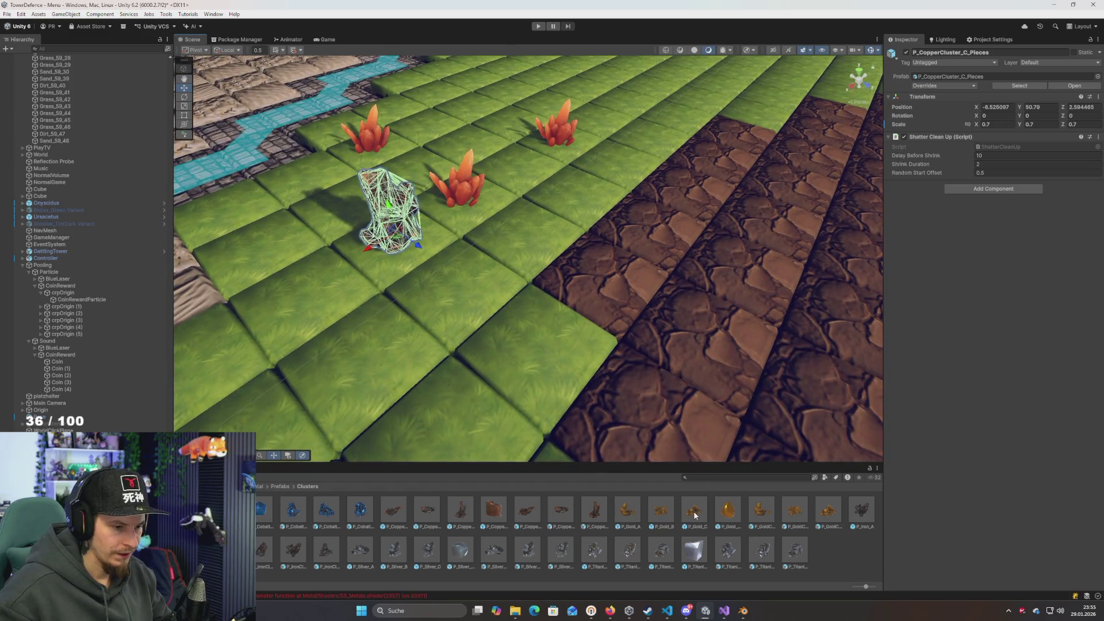
# Place the gold pieces cluster beside the copper one and scale it to 0.7
pyautogui.moveTo(695, 515)
pyautogui.mouseDown()
pyautogui.moveTo(591, 345)
pyautogui.moveTo(468, 284)
pyautogui.mouseUp()
pyautogui.press('Delete')
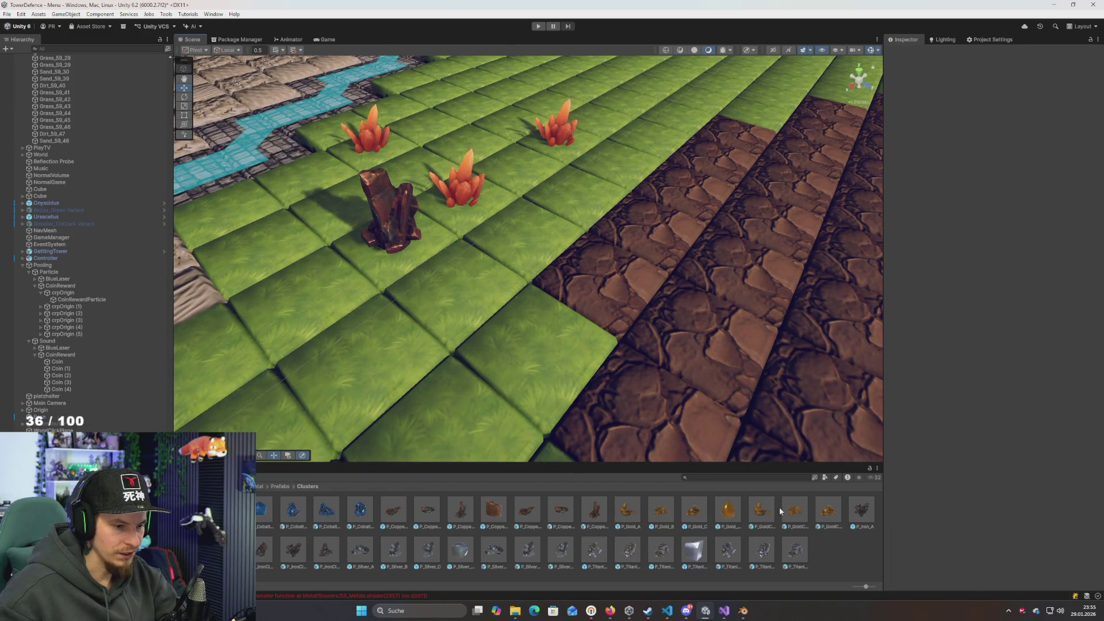
pyautogui.moveTo(794, 509)
pyautogui.mouseDown()
pyautogui.moveTo(725, 428)
pyautogui.moveTo(457, 261)
pyautogui.moveTo(460, 283)
pyautogui.mouseUp()
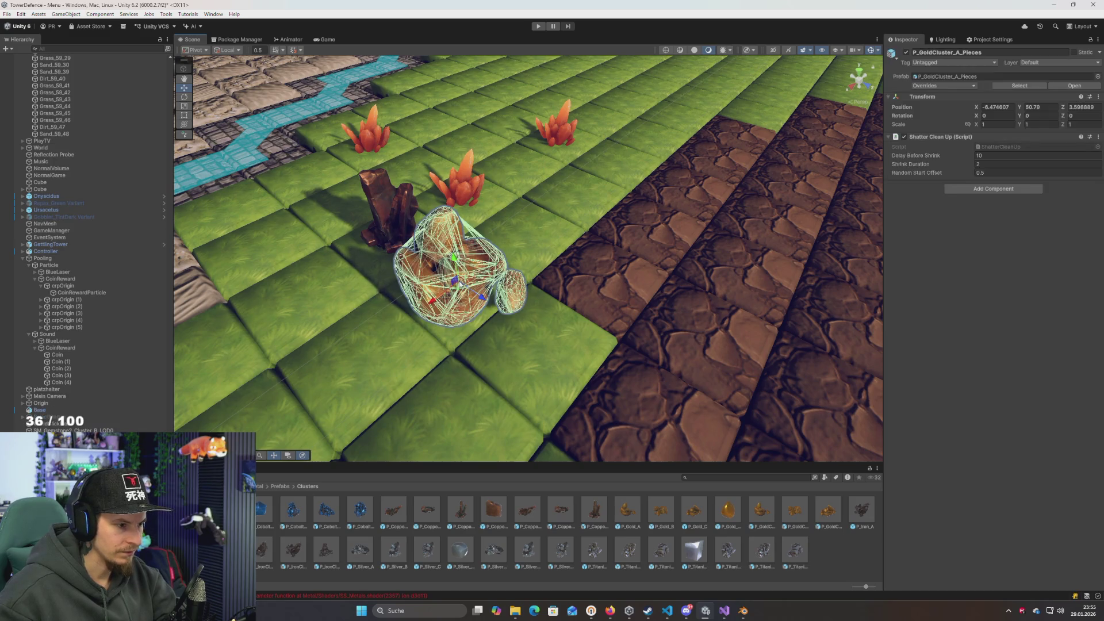
pyautogui.click(999, 124)
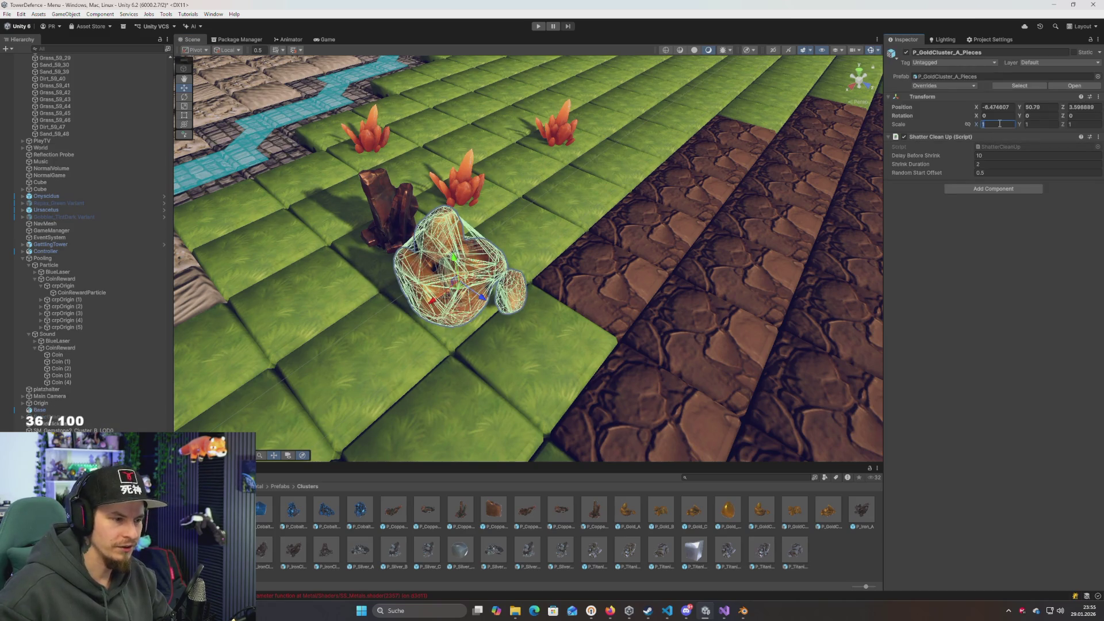
pyautogui.write('0.7')
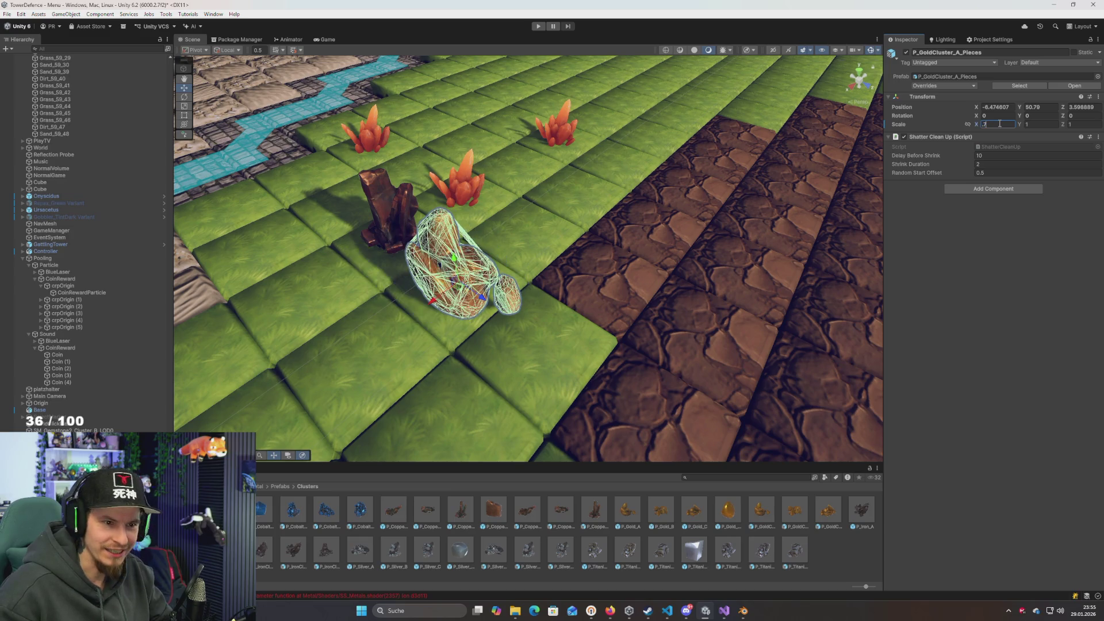
pyautogui.press('Tab')
pyautogui.write('0.7')
pyautogui.press('Tab')
pyautogui.write('0.7')
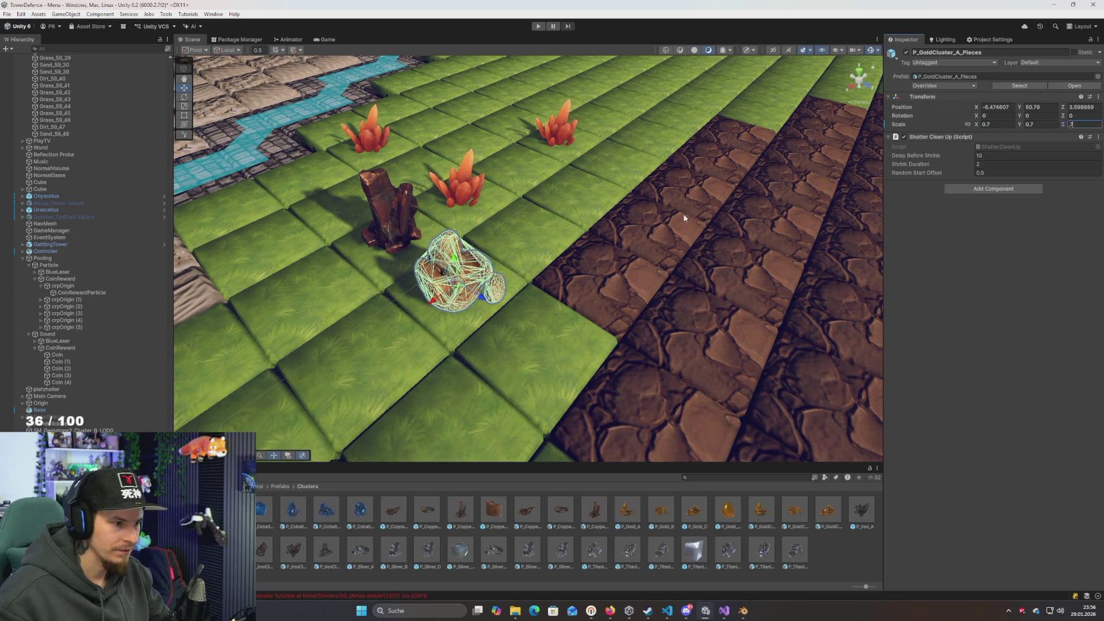
pyautogui.write('f')
# Place a P_Iron_A pieces cluster beside the gold one, scaled to 0.7 on all axes
pyautogui.click(859, 510)
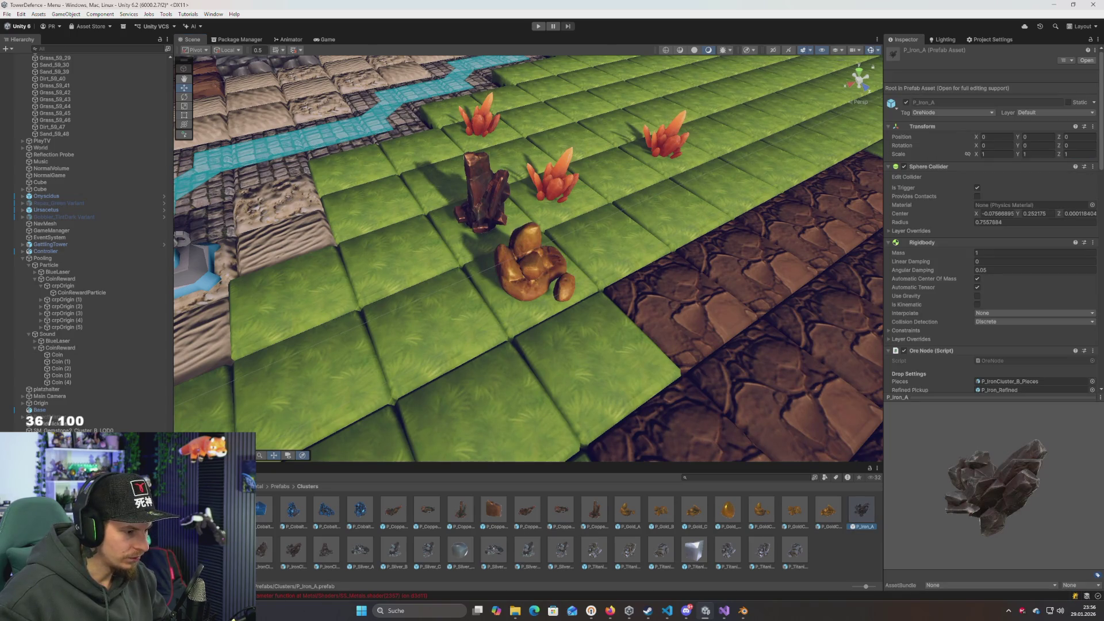
pyautogui.moveTo(294, 549)
pyautogui.mouseDown()
pyautogui.moveTo(395, 345)
pyautogui.moveTo(443, 299)
pyautogui.moveTo(414, 322)
pyautogui.mouseUp()
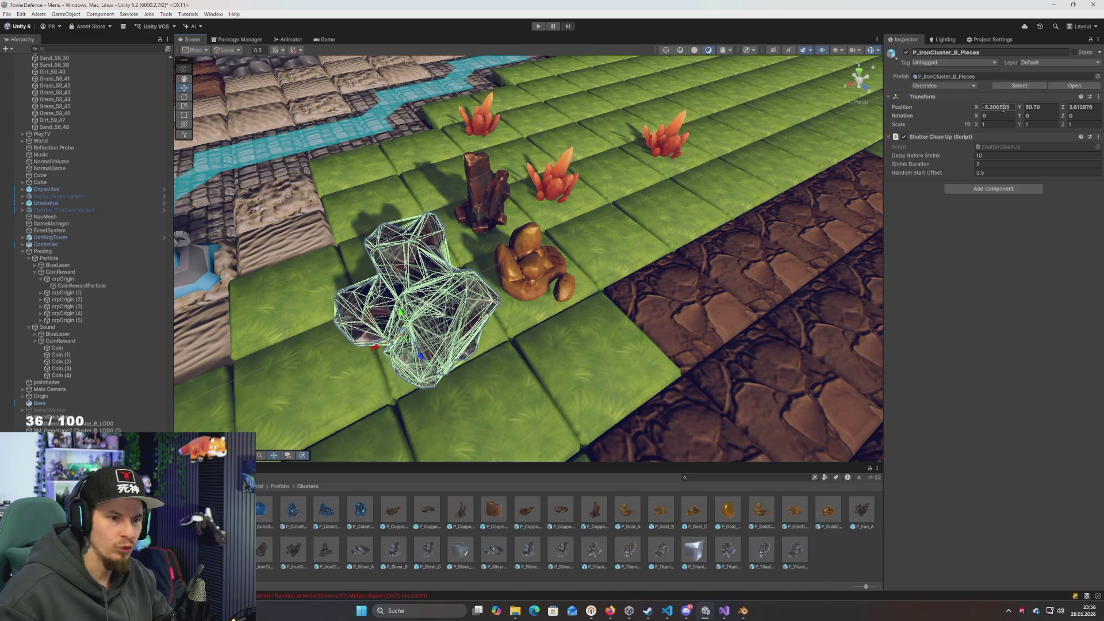
pyautogui.write('0.7')
pyautogui.press('Tab')
pyautogui.write('0.7')
pyautogui.press('Tab')
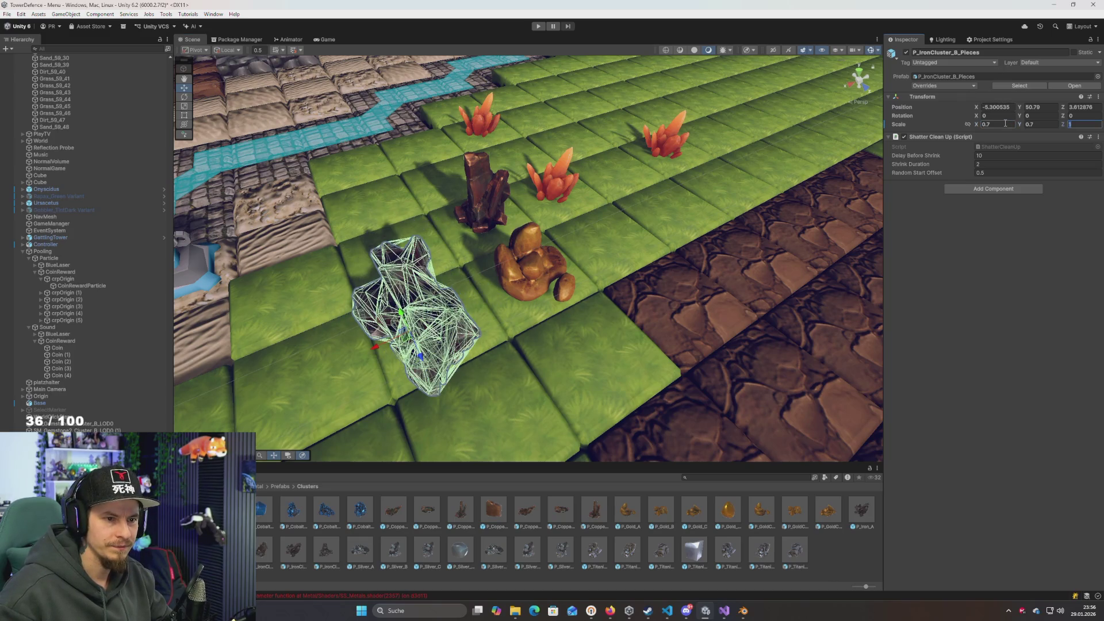
pyautogui.write('.7')
pyautogui.press('Return')
# Frame and inspect the iron cluster up close, then delete it
pyautogui.press('f')
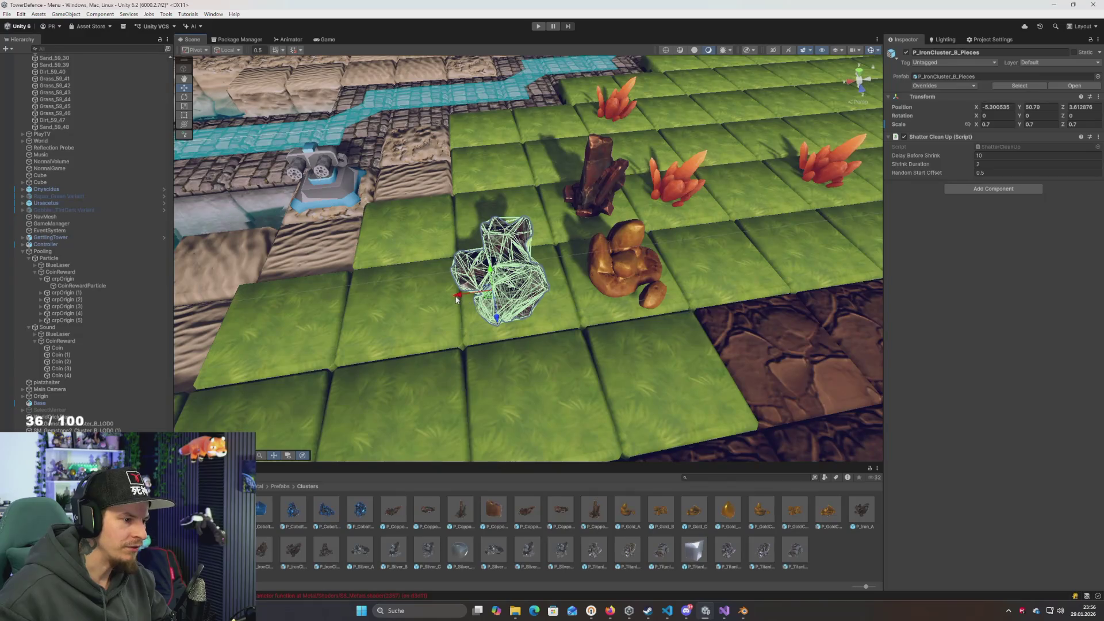
pyautogui.moveTo(467, 298); pyautogui.dragTo(465, 308)
pyautogui.press('f')
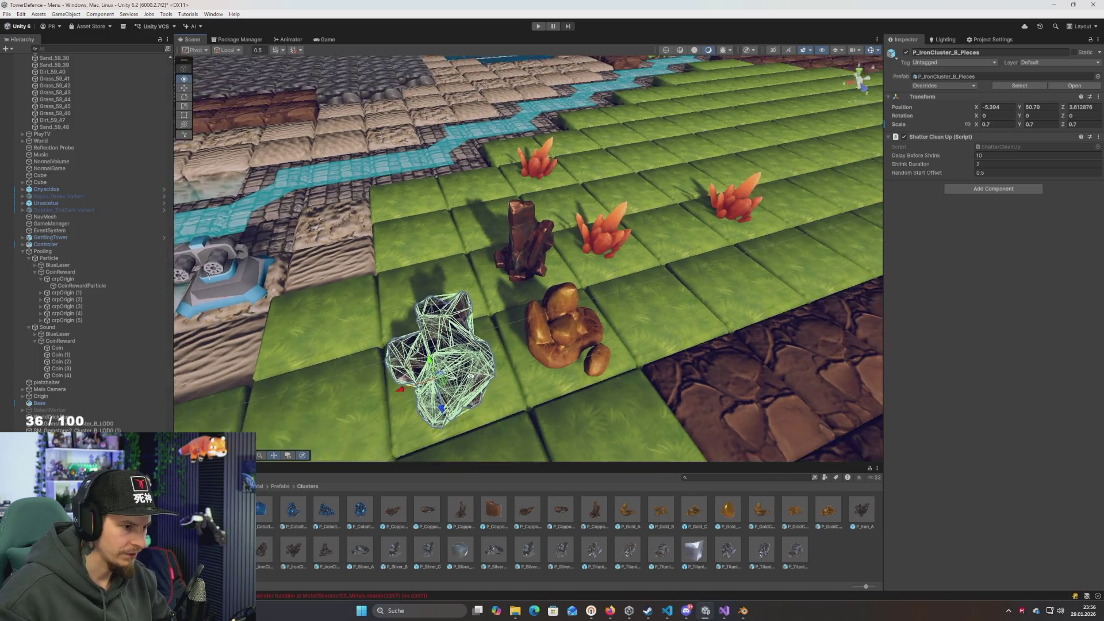
pyautogui.moveTo(437, 402)
pyautogui.mouseDown()
pyautogui.moveTo(476, 384)
pyautogui.moveTo(438, 362)
pyautogui.moveTo(568, 278)
pyautogui.mouseUp()
pyautogui.moveTo(564, 353)
pyautogui.mouseDown()
pyautogui.moveTo(541, 345)
pyautogui.moveTo(575, 322)
pyautogui.moveTo(552, 345)
pyautogui.mouseUp()
pyautogui.click(86, 375)
pyautogui.moveTo(437, 368)
pyautogui.mouseDown()
pyautogui.moveTo(431, 377)
pyautogui.moveTo(472, 351)
pyautogui.moveTo(437, 368)
pyautogui.mouseUp()
pyautogui.click(661, 270)
pyautogui.press('Delete')
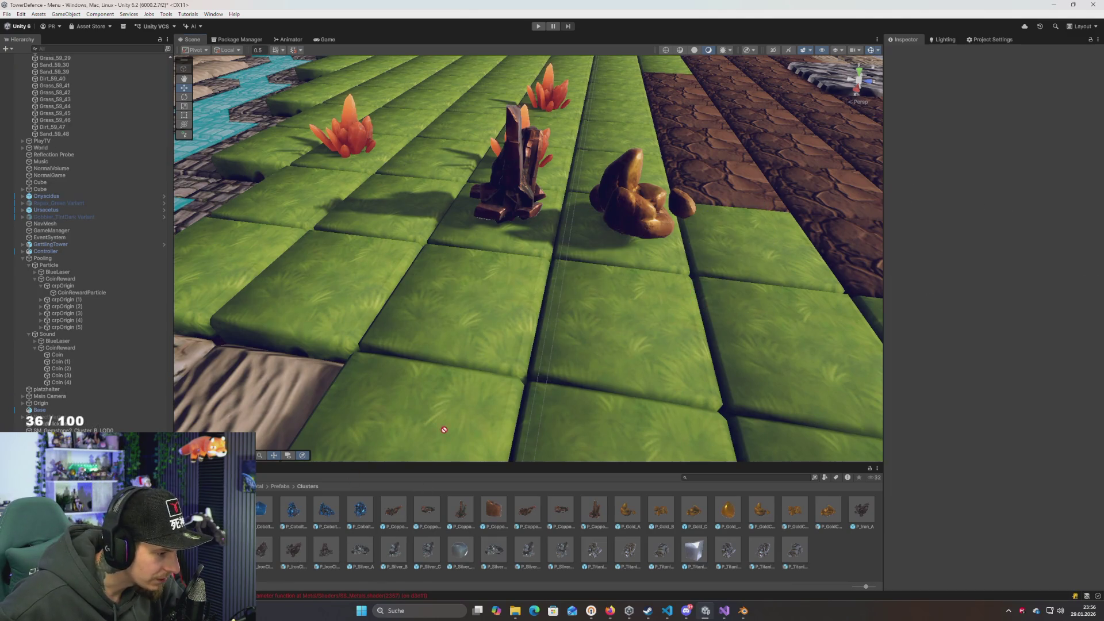
pyautogui.moveTo(326, 549)
pyautogui.mouseDown()
pyautogui.moveTo(578, 304)
pyautogui.moveTo(364, 494)
pyautogui.moveTo(333, 552)
pyautogui.moveTo(460, 310)
pyautogui.mouseUp()
pyautogui.moveTo(567, 325); pyautogui.dragTo(472, 322)
pyautogui.press('Delete')
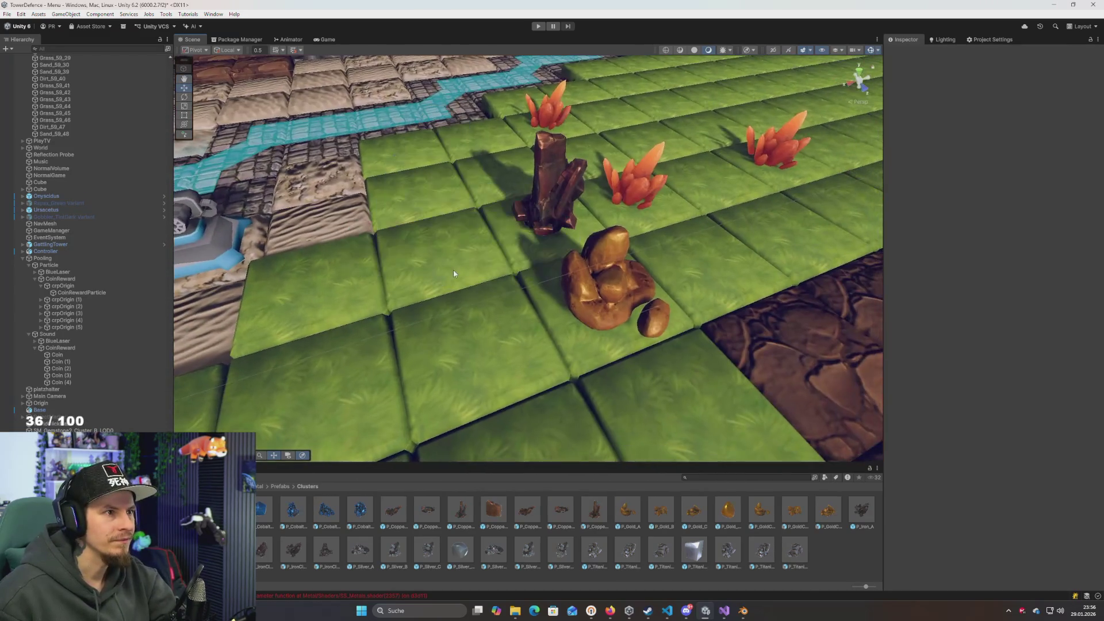
pyautogui.scroll(-3, 451, 225)
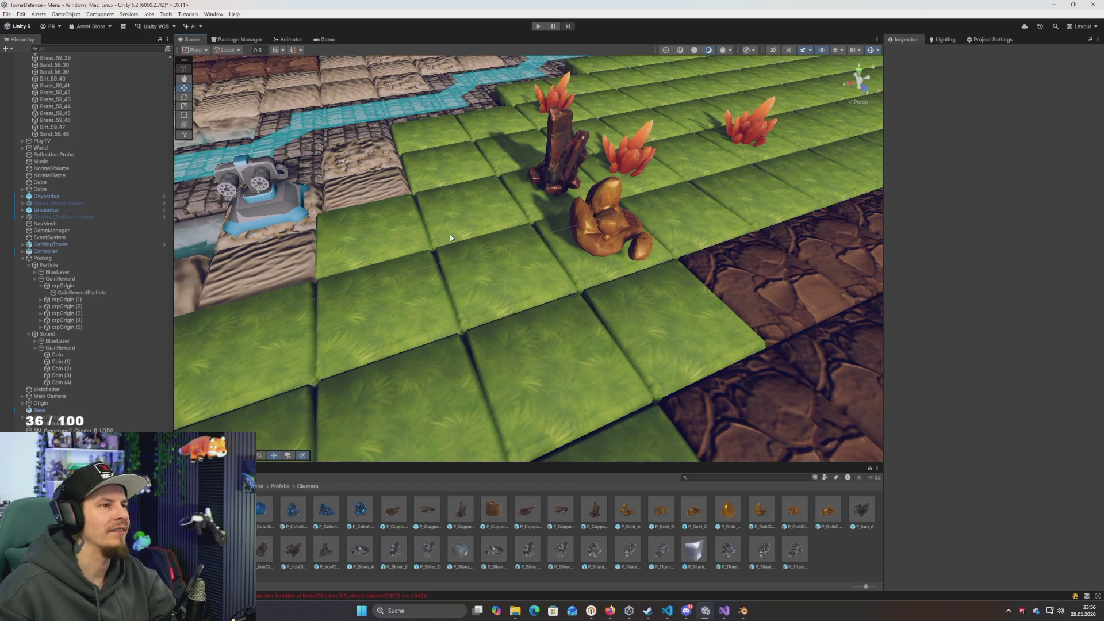
pyautogui.scroll(5, 527, 253)
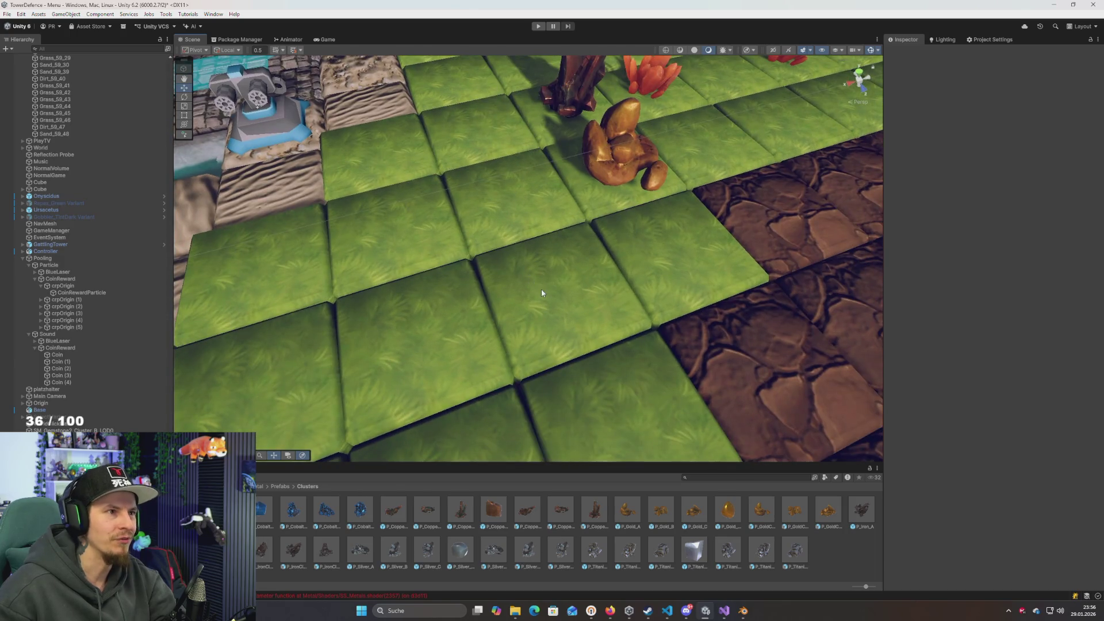
pyautogui.moveTo(525, 271); pyautogui.dragTo(530, 279)
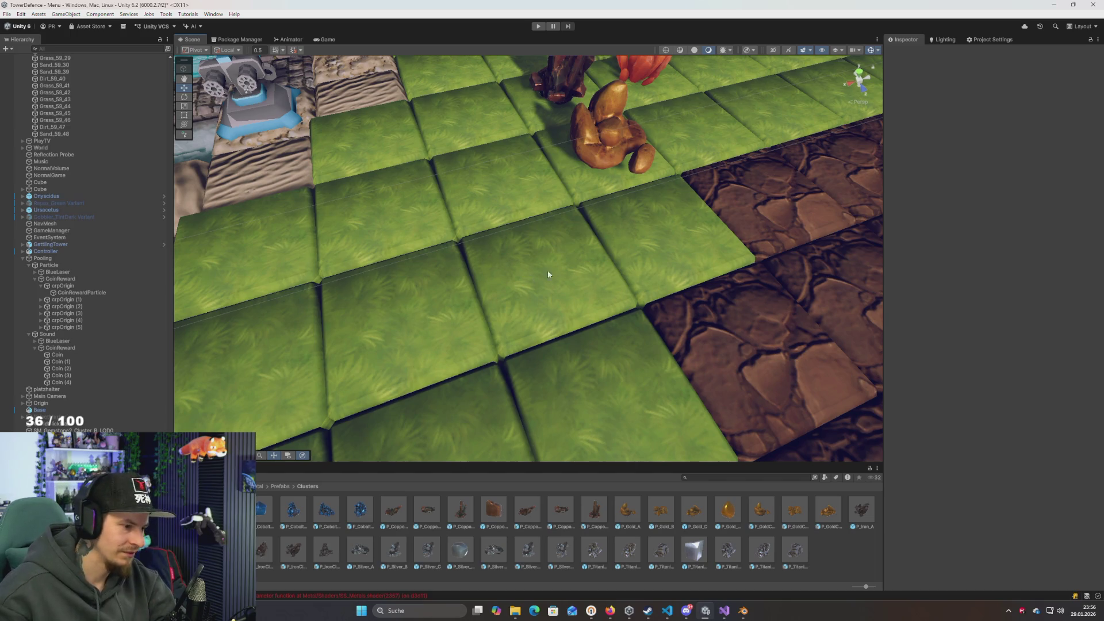
pyautogui.moveTo(551, 259)
pyautogui.mouseDown()
pyautogui.moveTo(547, 241)
pyautogui.moveTo(551, 274)
pyautogui.mouseUp()
pyautogui.scroll(-5, 549, 293)
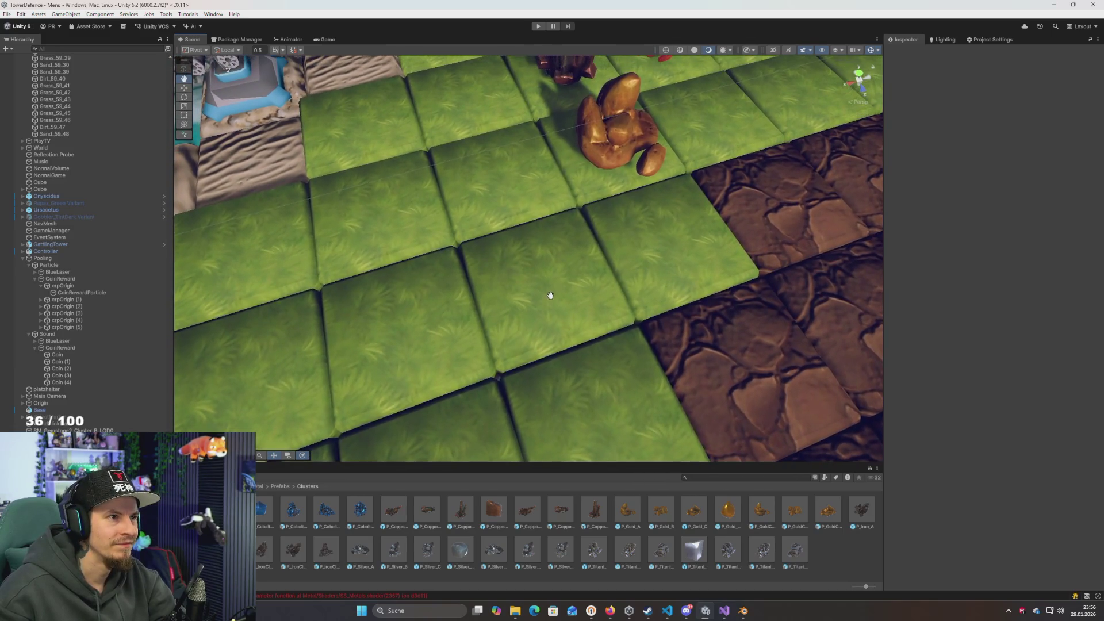
pyautogui.scroll(-5, 551, 299)
pyautogui.scroll(5, 553, 303)
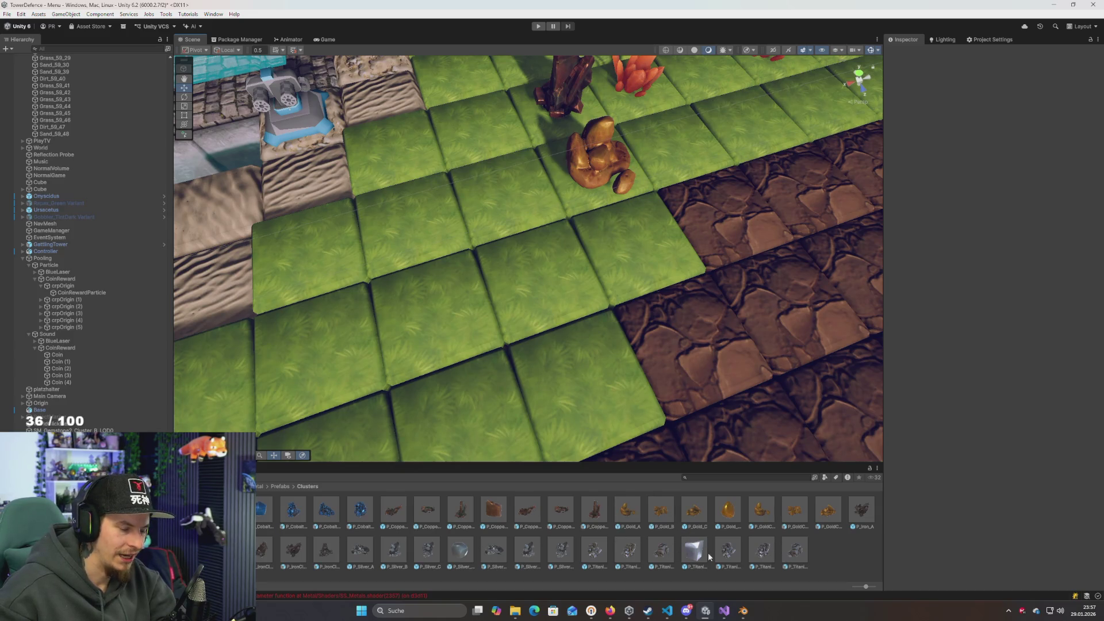
pyautogui.moveTo(708, 553); pyautogui.dragTo(546, 286)
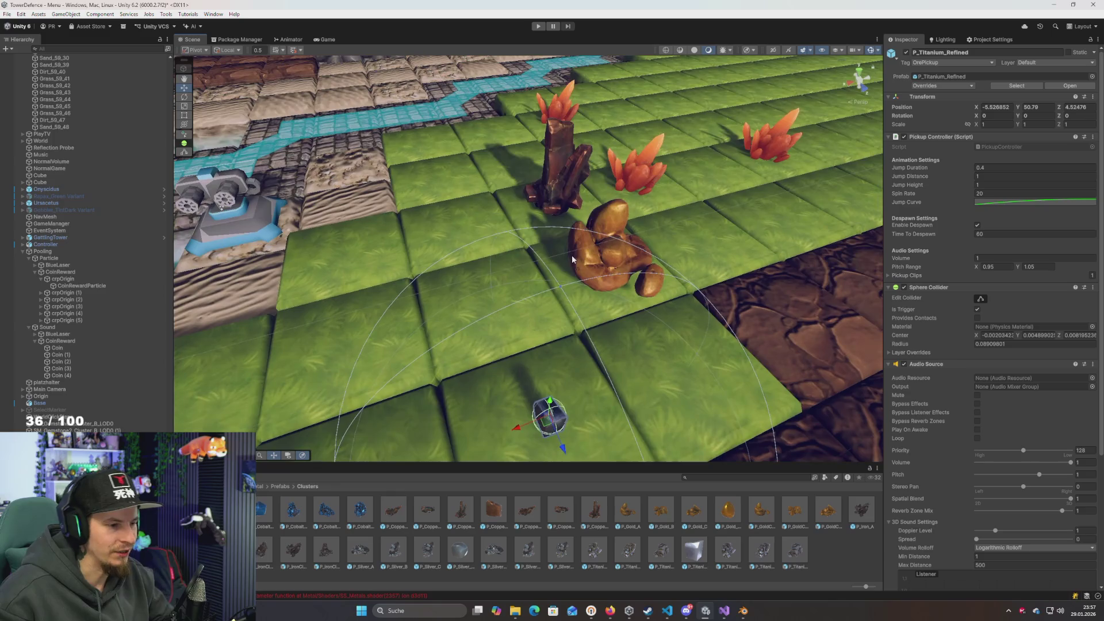
pyautogui.scroll(5, 564, 306)
pyautogui.moveTo(555, 297)
pyautogui.mouseDown()
pyautogui.moveTo(682, 296)
pyautogui.moveTo(602, 296)
pyautogui.mouseUp()
pyautogui.press('Delete')
pyautogui.scroll(5, 592, 333)
pyautogui.scroll(-5, 599, 371)
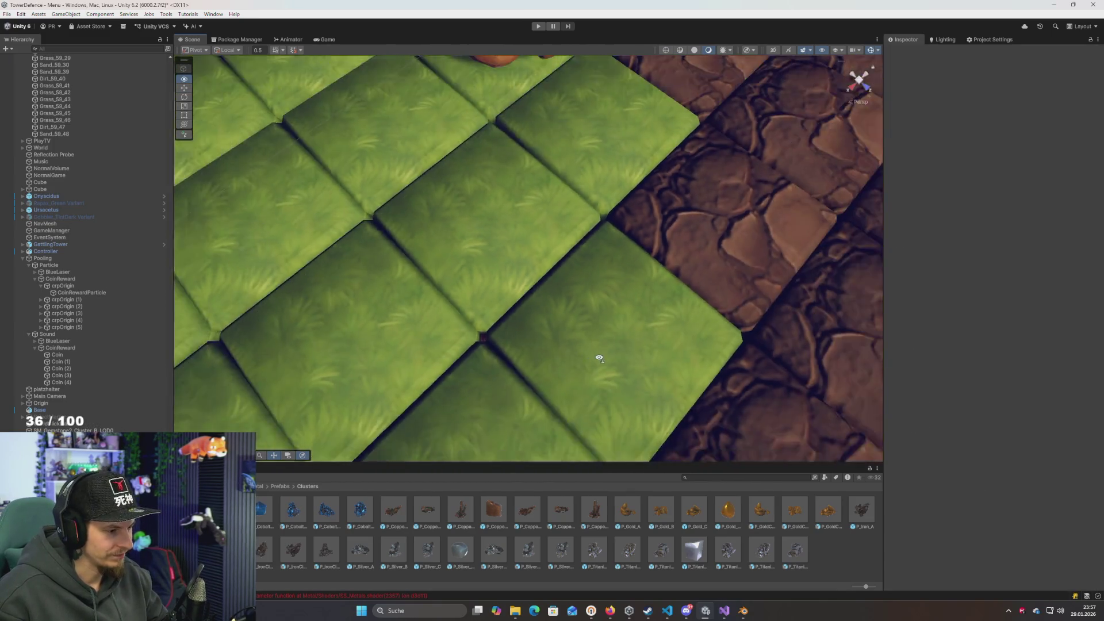
pyautogui.moveTo(596, 357)
pyautogui.mouseDown()
pyautogui.moveTo(576, 282)
pyautogui.moveTo(571, 313)
pyautogui.mouseUp()
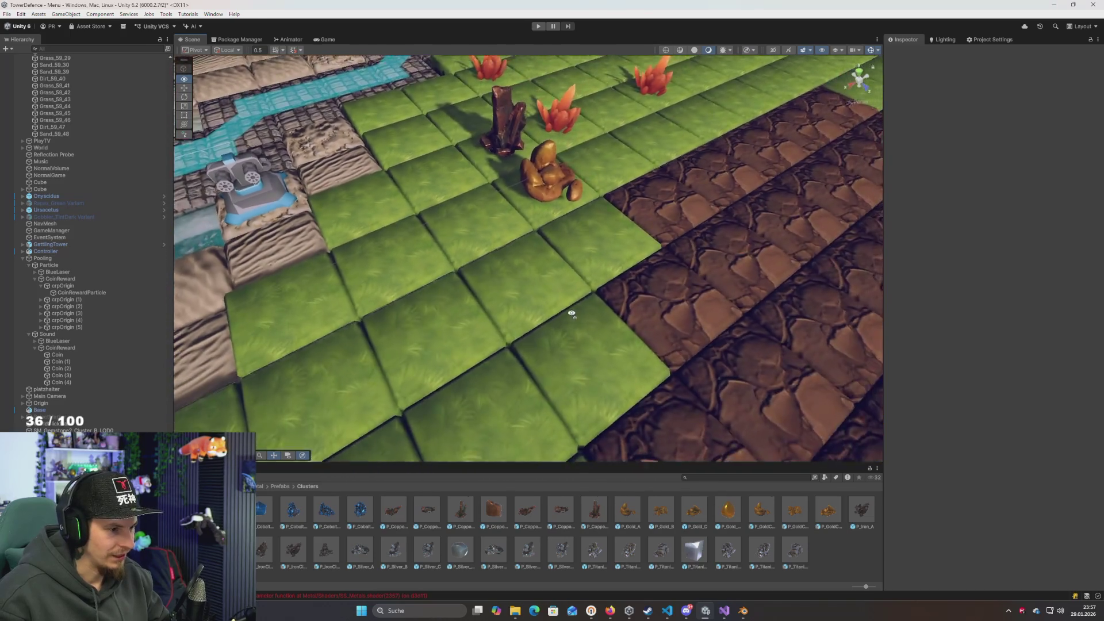
pyautogui.scroll(3, 571, 313)
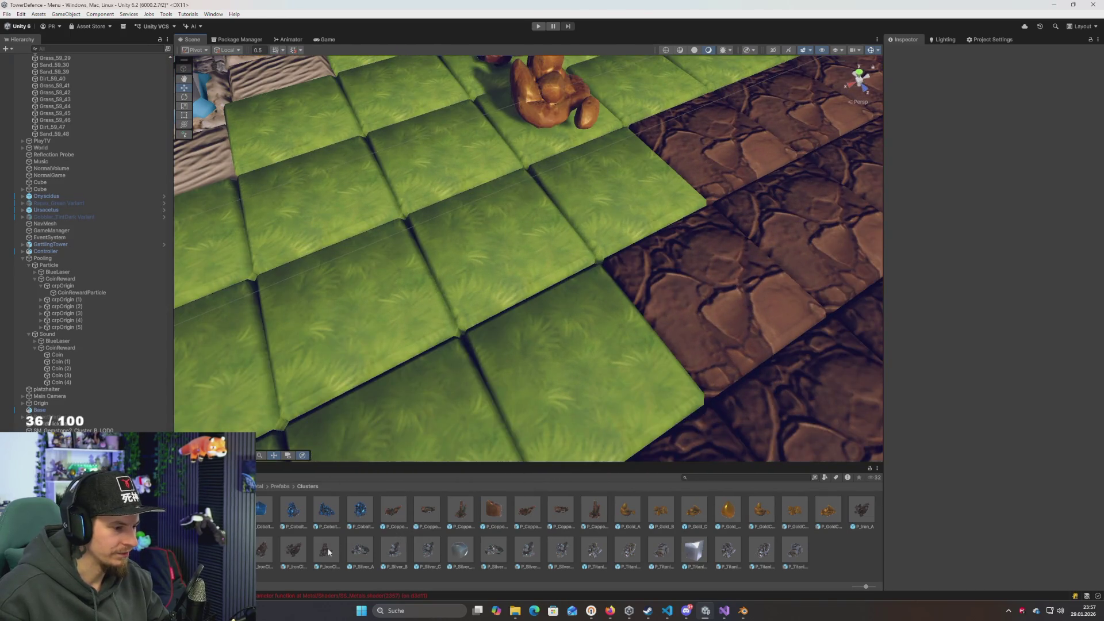
pyautogui.moveTo(326, 549)
pyautogui.mouseDown()
pyautogui.moveTo(566, 241)
pyautogui.moveTo(214, 260)
pyautogui.moveTo(447, 315)
pyautogui.mouseUp()
# After several discarded drops, place the dark iron ore cluster beside the crystals
pyautogui.press('Delete')
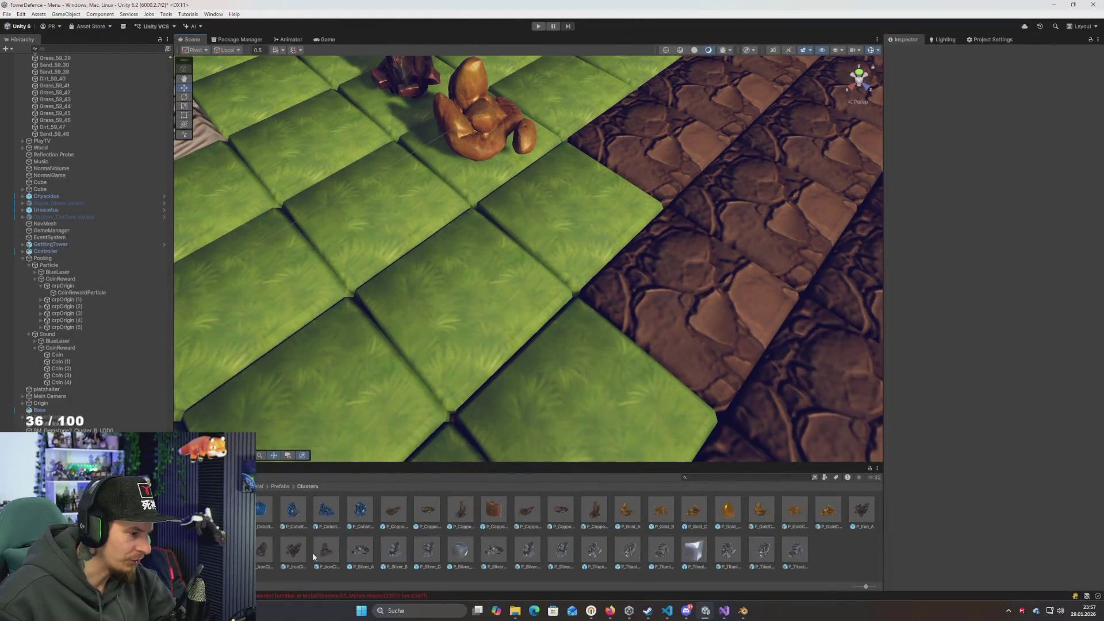
pyautogui.moveTo(312, 552); pyautogui.dragTo(446, 309)
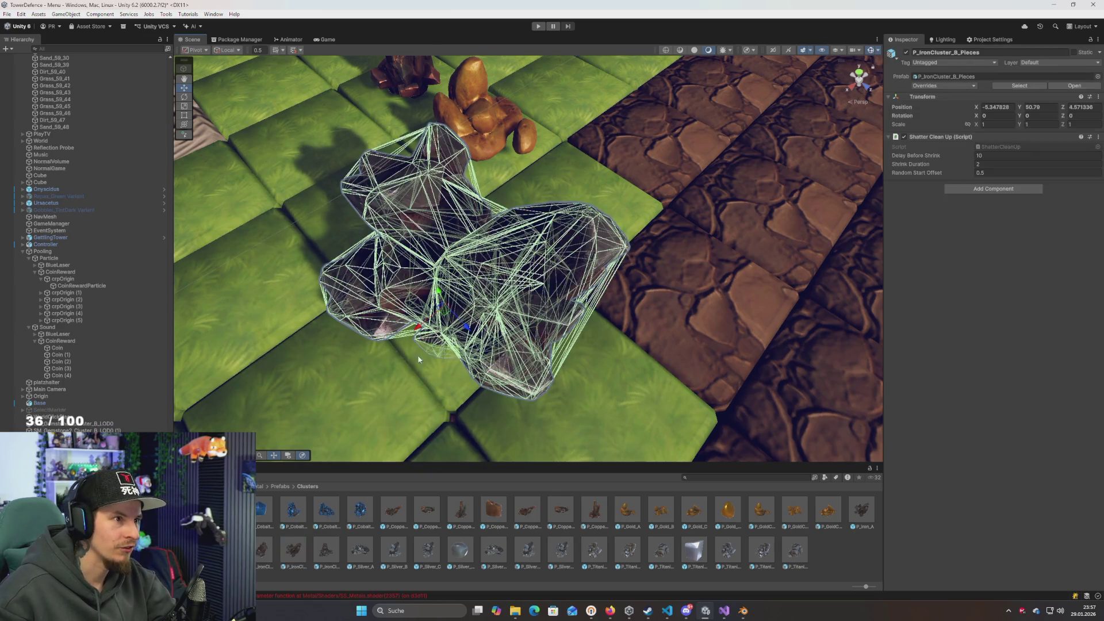
pyautogui.press('Delete')
pyautogui.moveTo(321, 554)
pyautogui.mouseDown()
pyautogui.moveTo(375, 418)
pyautogui.moveTo(448, 307)
pyautogui.mouseUp()
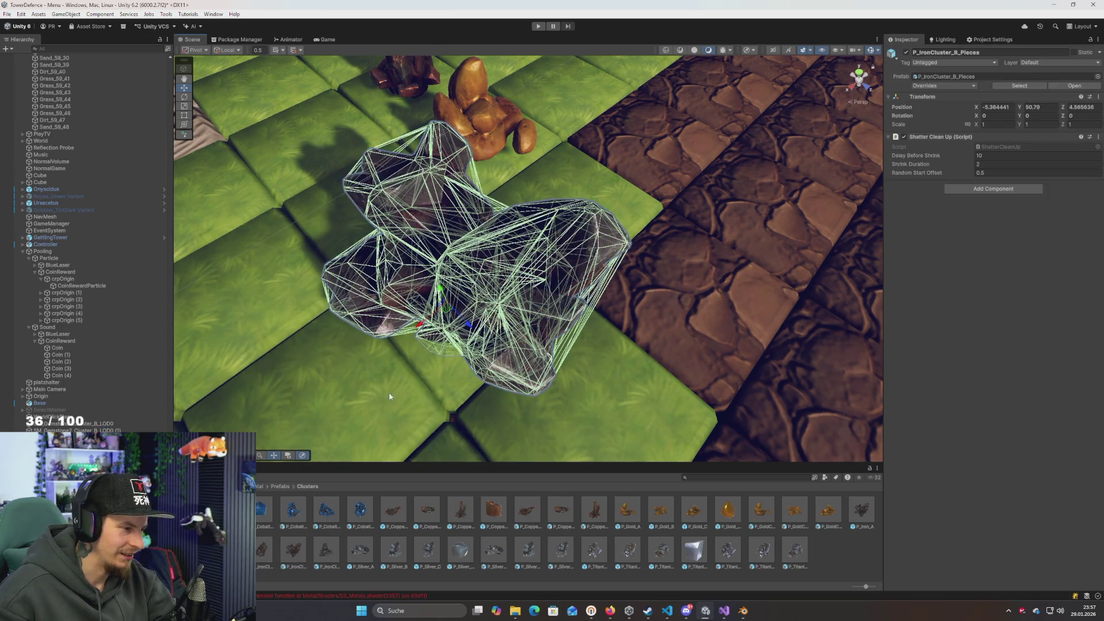
pyautogui.press('Delete')
pyautogui.moveTo(293, 549)
pyautogui.mouseDown()
pyautogui.moveTo(477, 345)
pyautogui.moveTo(460, 270)
pyautogui.moveTo(417, 268)
pyautogui.mouseUp()
pyautogui.moveTo(517, 279)
pyautogui.mouseDown()
pyautogui.moveTo(933, 274)
pyautogui.moveTo(615, 383)
pyautogui.mouseUp()
pyautogui.press('Delete')
pyautogui.moveTo(294, 549)
pyautogui.mouseDown()
pyautogui.moveTo(368, 322)
pyautogui.moveTo(477, 201)
pyautogui.moveTo(512, 568)
pyautogui.mouseUp()
pyautogui.moveTo(376, 563)
pyautogui.mouseDown()
pyautogui.moveTo(403, 489)
pyautogui.moveTo(458, 411)
pyautogui.moveTo(426, 189)
pyautogui.moveTo(476, 210)
pyautogui.mouseUp()
# Scale the iron cluster to 0.7 on X, Y and Z
pyautogui.click(999, 124)
pyautogui.write('.7')
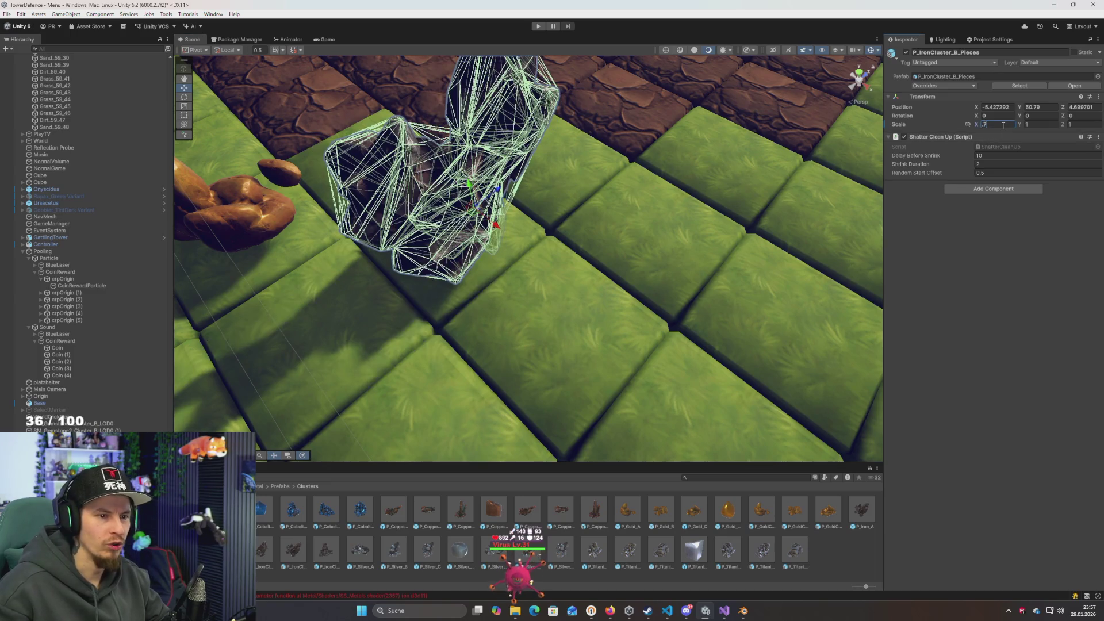
pyautogui.press('Tab')
pyautogui.write('.7')
pyautogui.press('Tab')
pyautogui.write('.7')
pyautogui.press('Return')
# Nudge the iron cluster into place beside the other ores, then start Play mode
pyautogui.moveTo(575, 258)
pyautogui.mouseDown()
pyautogui.moveTo(605, 262)
pyautogui.moveTo(662, 311)
pyautogui.moveTo(731, 344)
pyautogui.moveTo(647, 370)
pyautogui.mouseUp()
pyautogui.press('e')
pyautogui.hotkey('ctrl', 'z')
pyautogui.press('w')
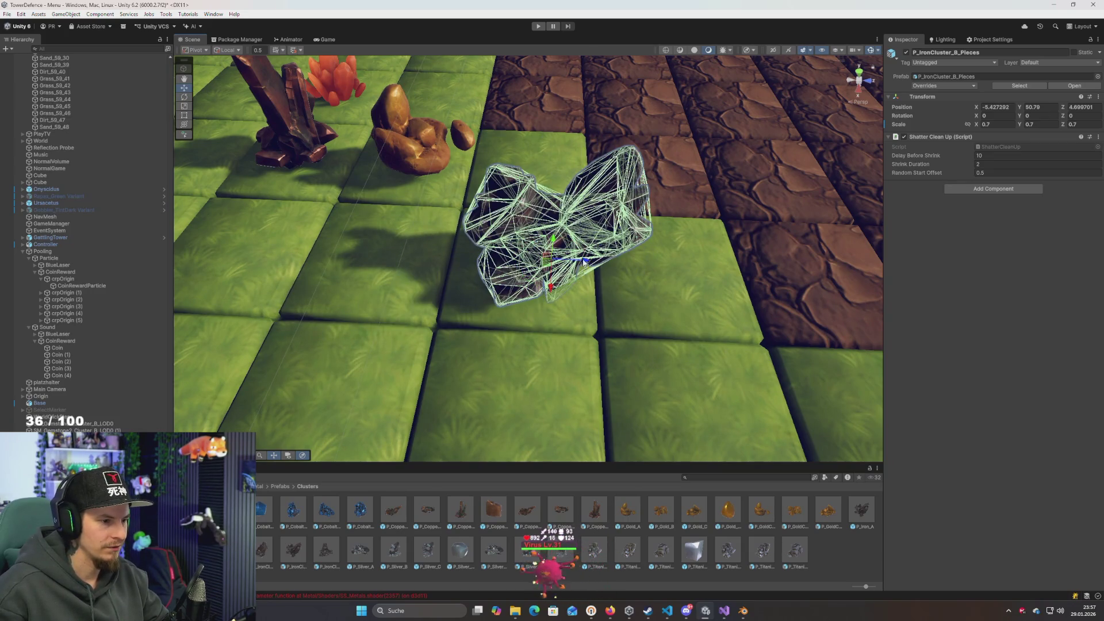
pyautogui.moveTo(575, 276); pyautogui.dragTo(566, 267)
pyautogui.scroll(-5, 622, 299)
pyautogui.moveTo(622, 299); pyautogui.dragTo(444, 253)
pyautogui.click(104, 388)
pyautogui.click(538, 27)
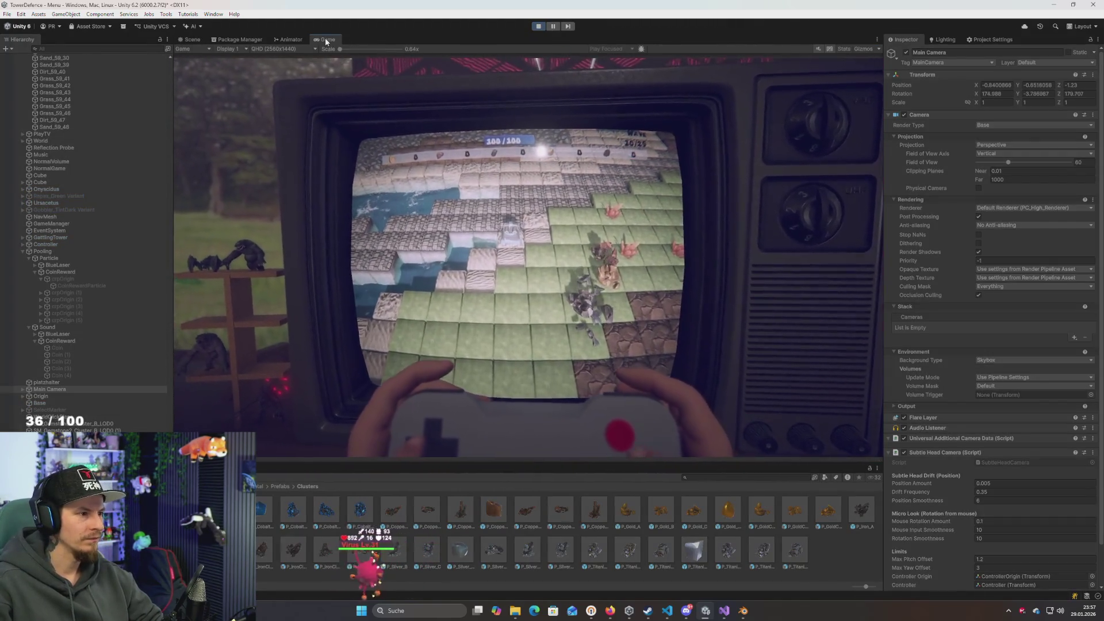
pyautogui.hotkey('shift', 'space')
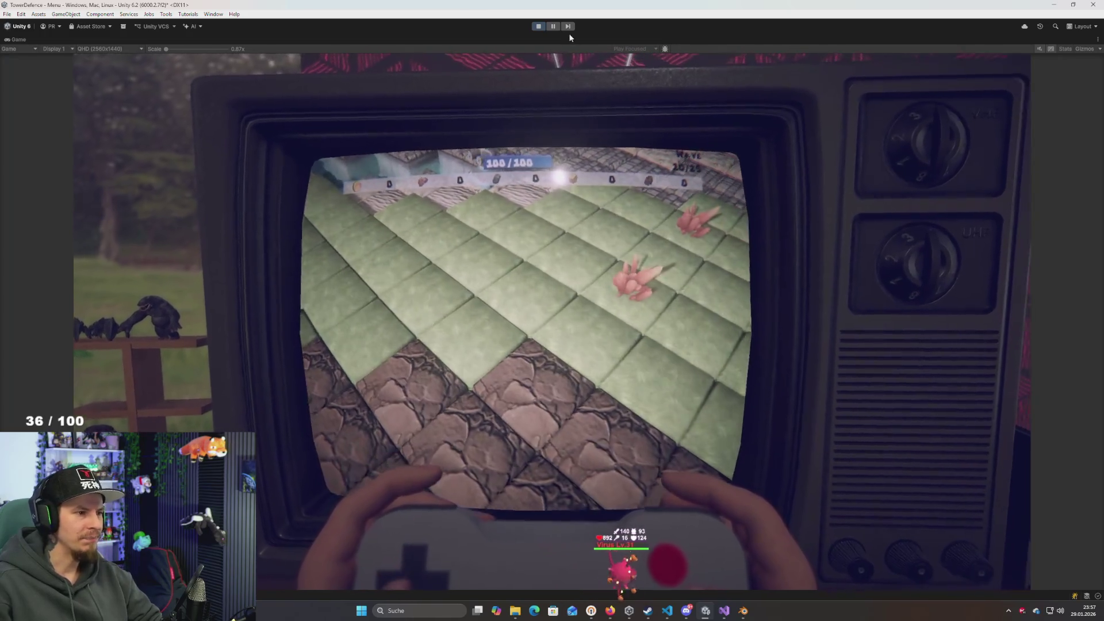
pyautogui.click(539, 26)
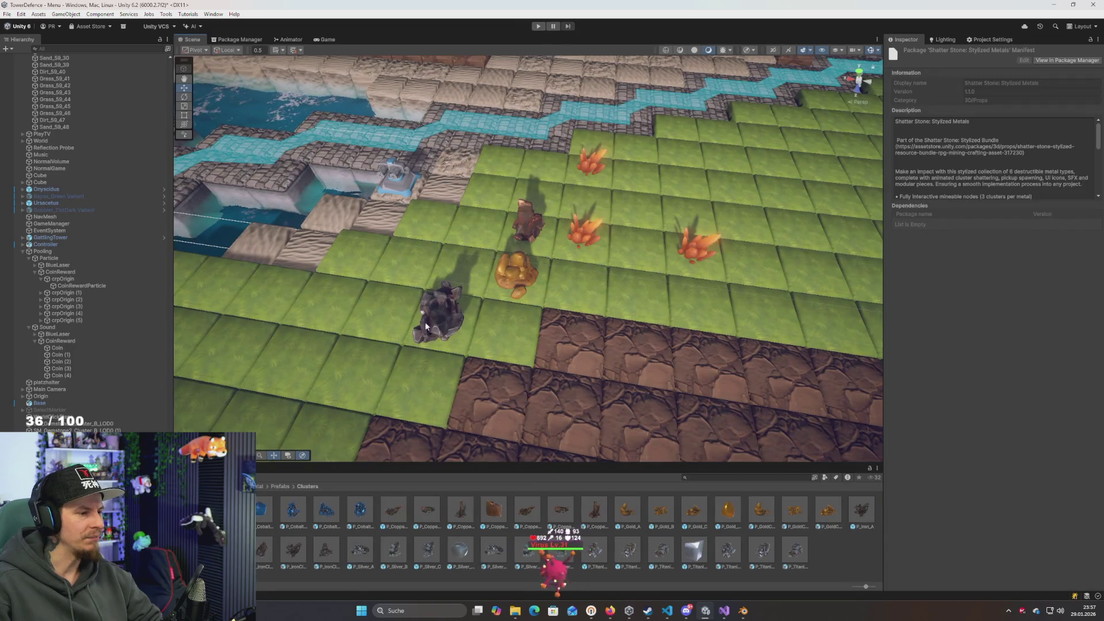
pyautogui.click(425, 322)
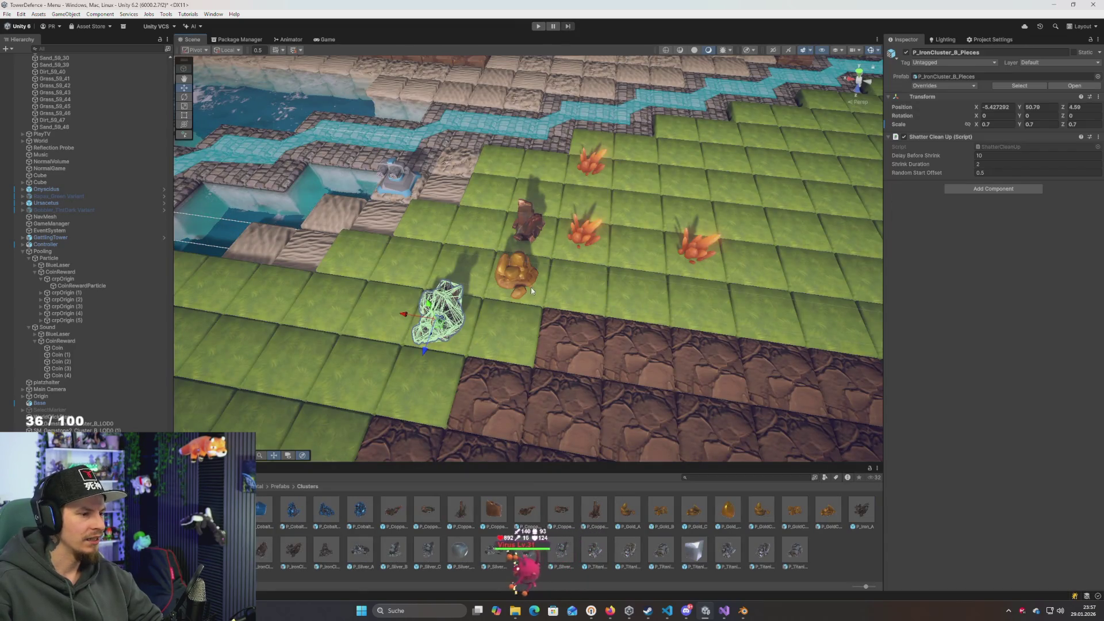
# Remove the Shatter Clean Up script from the iron, gold and copper clusters, then play-test
pyautogui.keyDown('ctrl'); pyautogui.click(516, 273); pyautogui.keyUp('ctrl')
pyautogui.keyDown('ctrl'); pyautogui.click(527, 222); pyautogui.keyUp('ctrl')
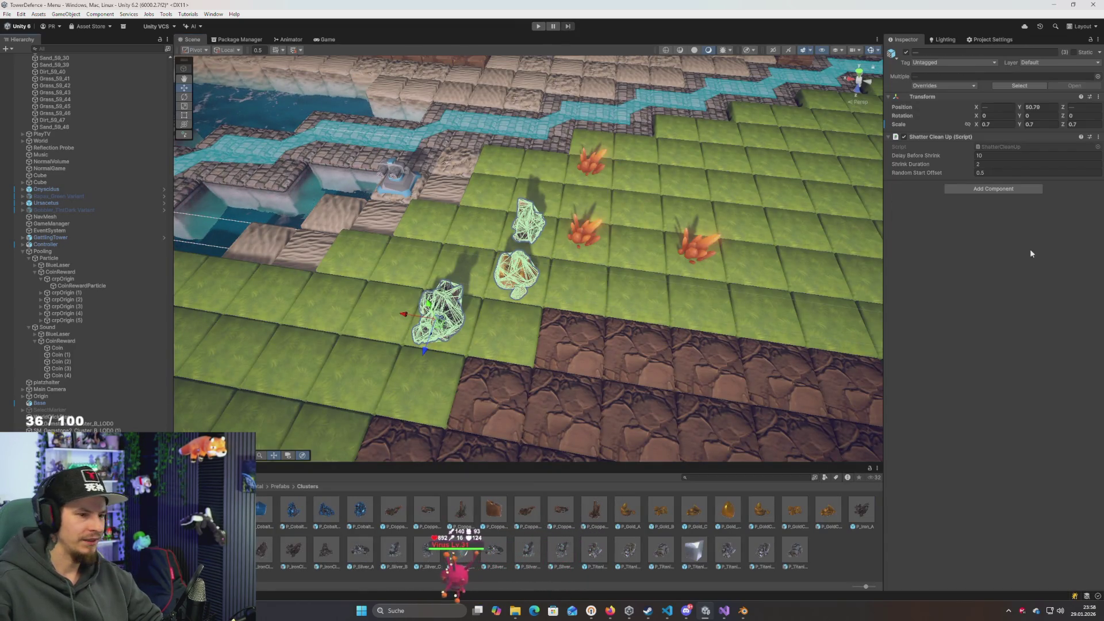
pyautogui.rightClick(935, 138)
pyautogui.click(978, 188)
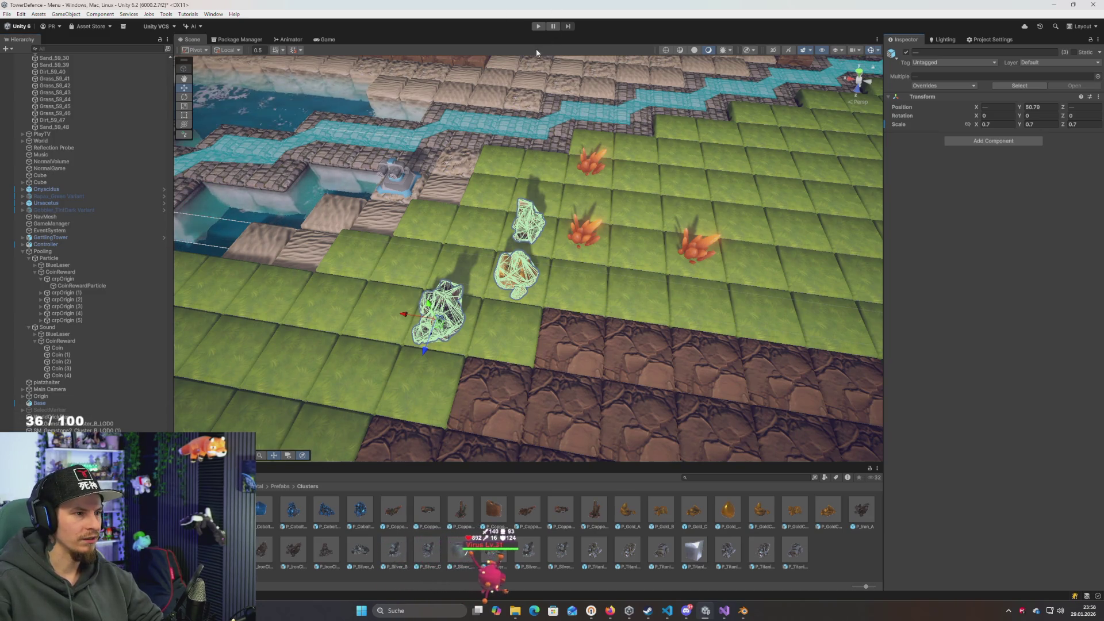
pyautogui.click(539, 28)
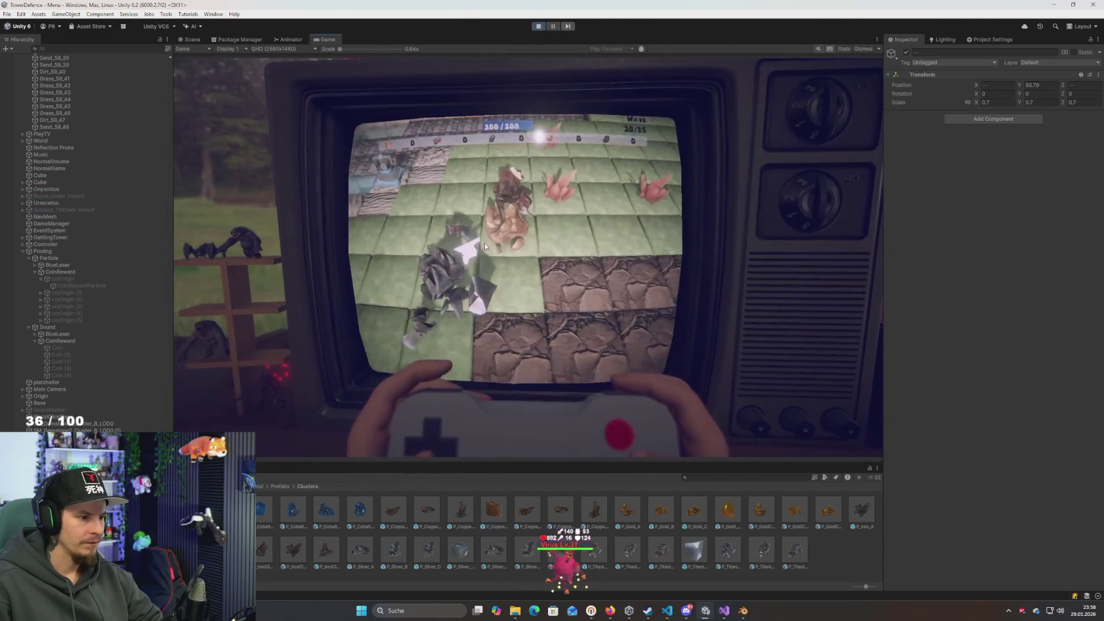
pyautogui.click(539, 26)
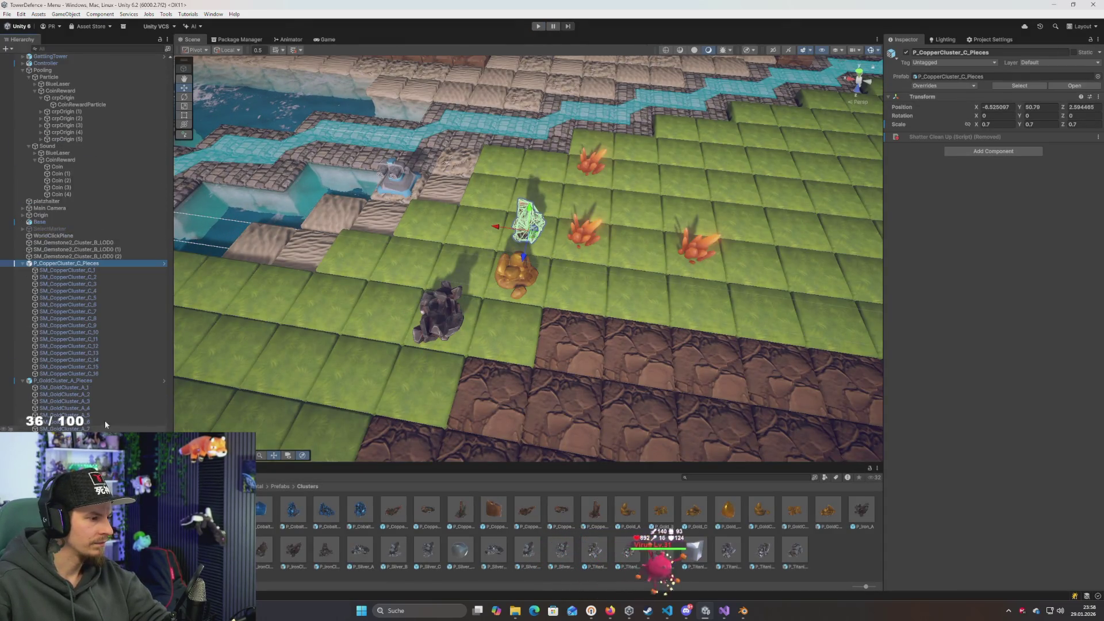
# Reselect the iron, gold and copper ore clusters together
pyautogui.click(516, 274)
pyautogui.click(440, 313)
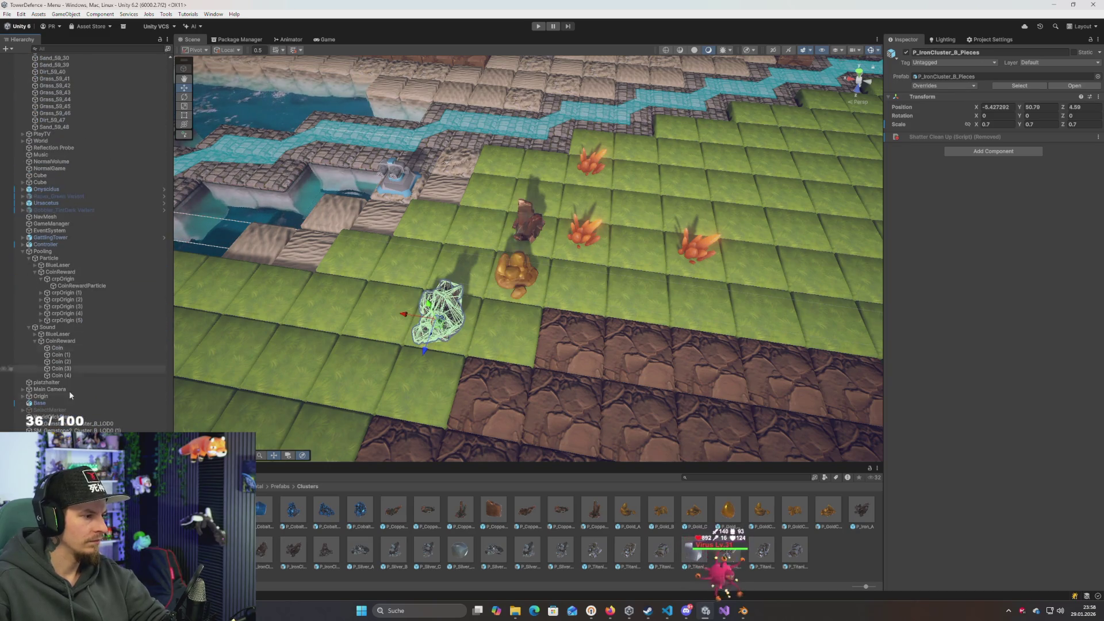
pyautogui.keyDown('ctrl'); pyautogui.click(526, 222); pyautogui.keyUp('ctrl')
pyautogui.keyDown('ctrl'); pyautogui.click(516, 274); pyautogui.keyUp('ctrl')
# Unpack the three selected ore cluster prefabs completely
pyautogui.rightClick(56, 69)
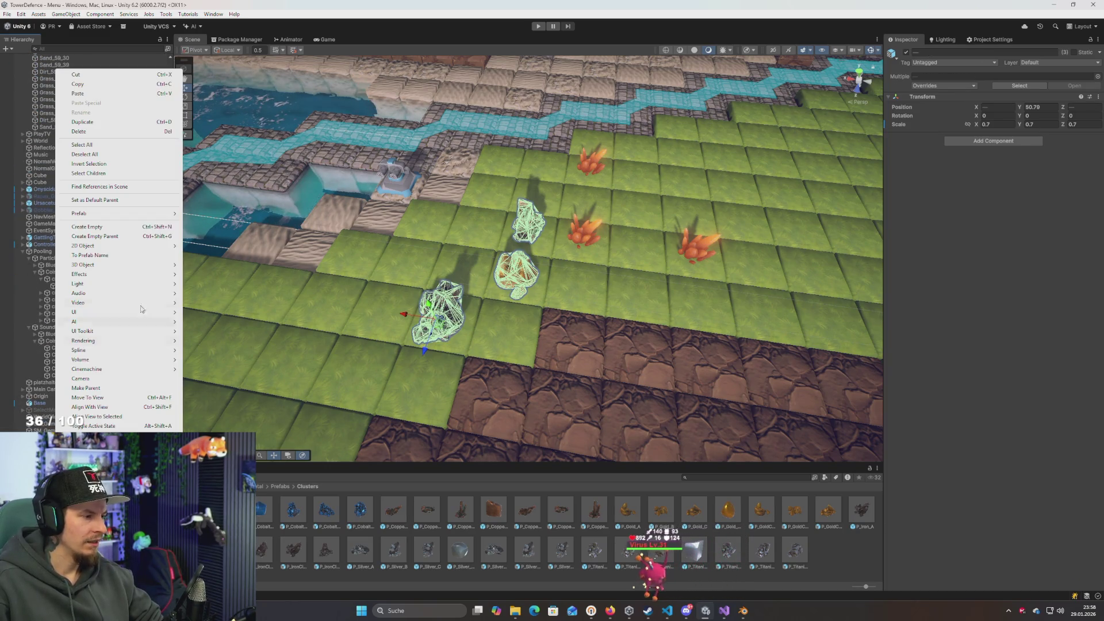
pyautogui.moveTo(98, 213)
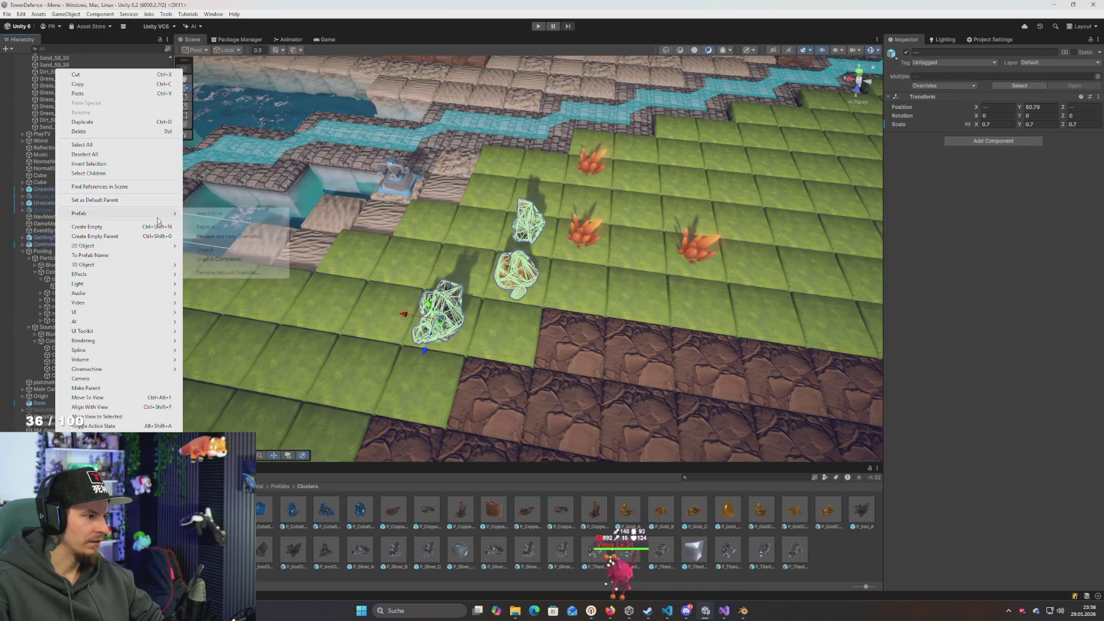
pyautogui.click(230, 260)
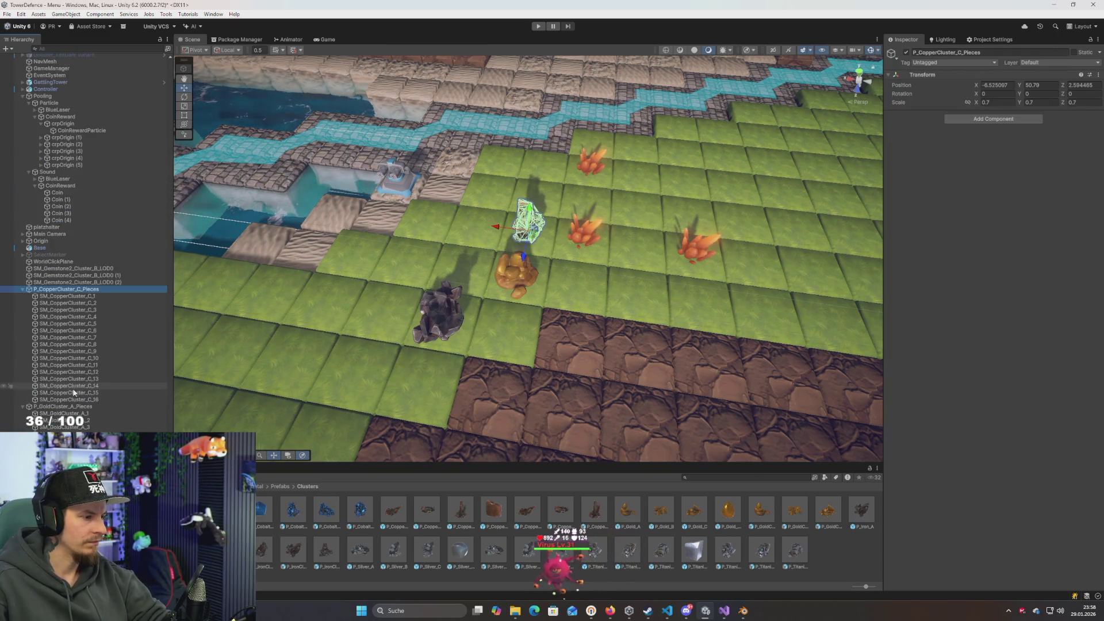
# Select a copper cluster piece and frame the view on it
pyautogui.click(67, 303)
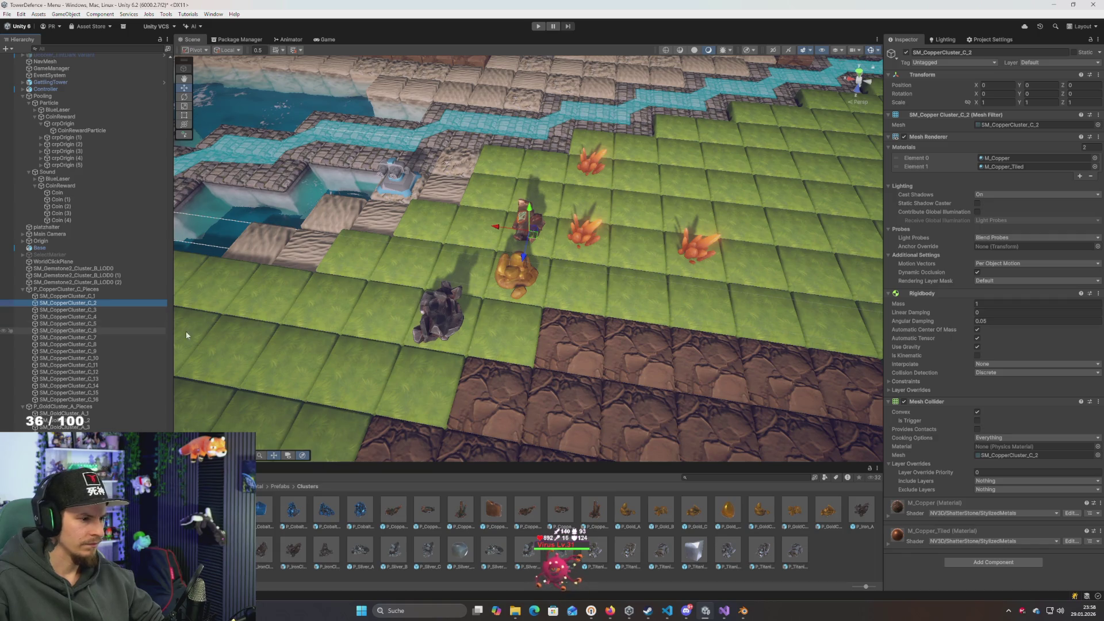
pyautogui.press('f')
pyautogui.scroll(-5, 522, 299)
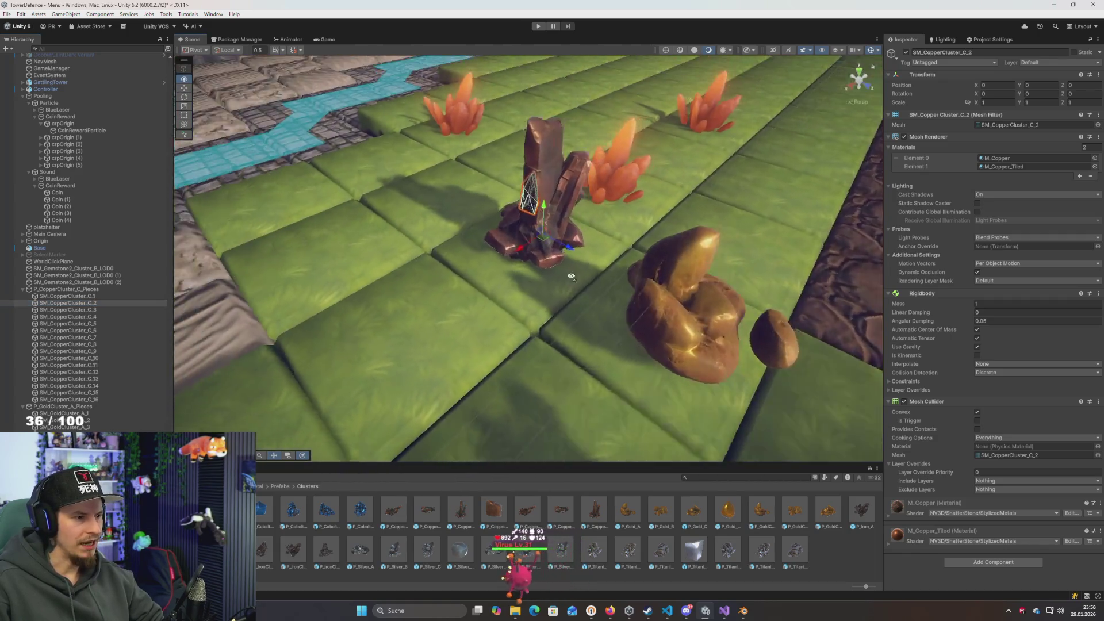
pyautogui.scroll(5, 575, 277)
pyautogui.scroll(-5, 593, 278)
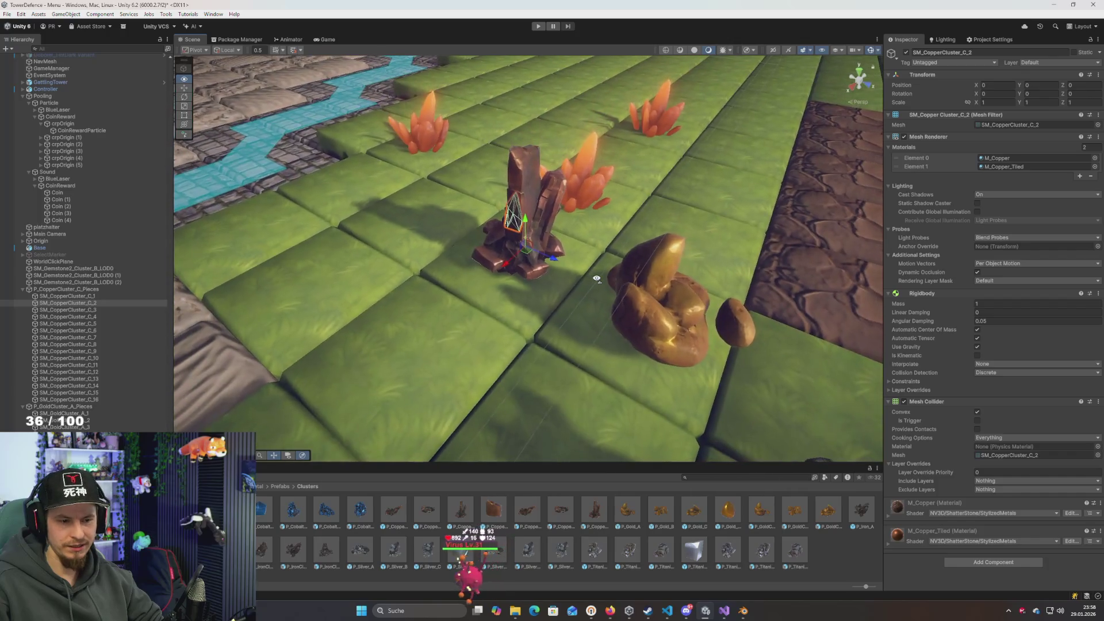
pyautogui.moveTo(597, 279); pyautogui.dragTo(583, 280)
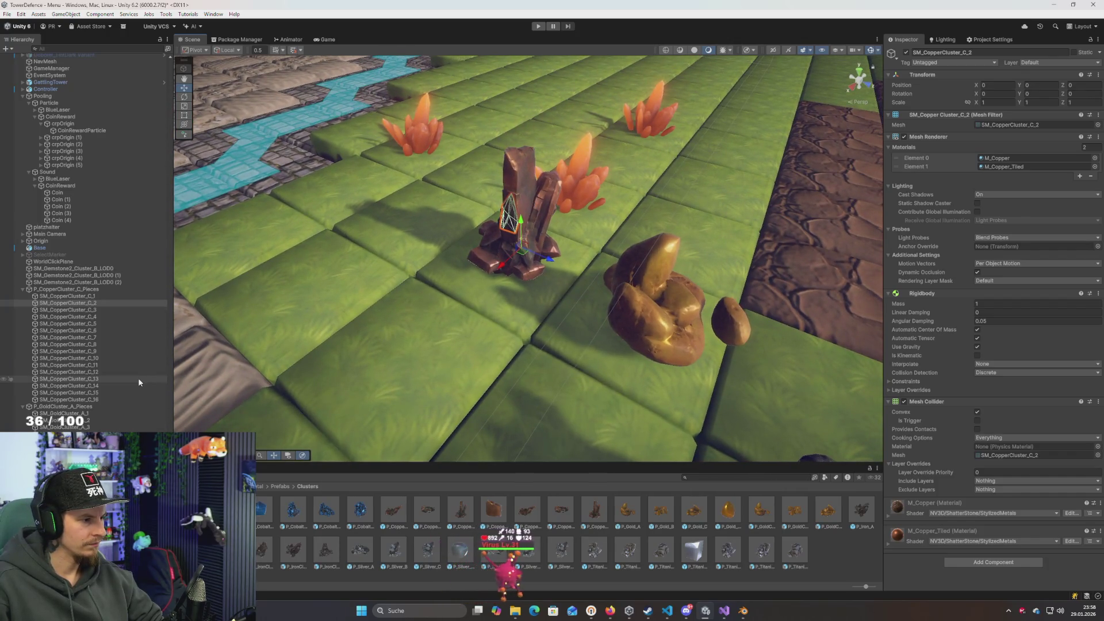
# Select copper pieces SM_CopperCluster_C_1 through C_16 together in the Hierarchy
pyautogui.click(81, 289)
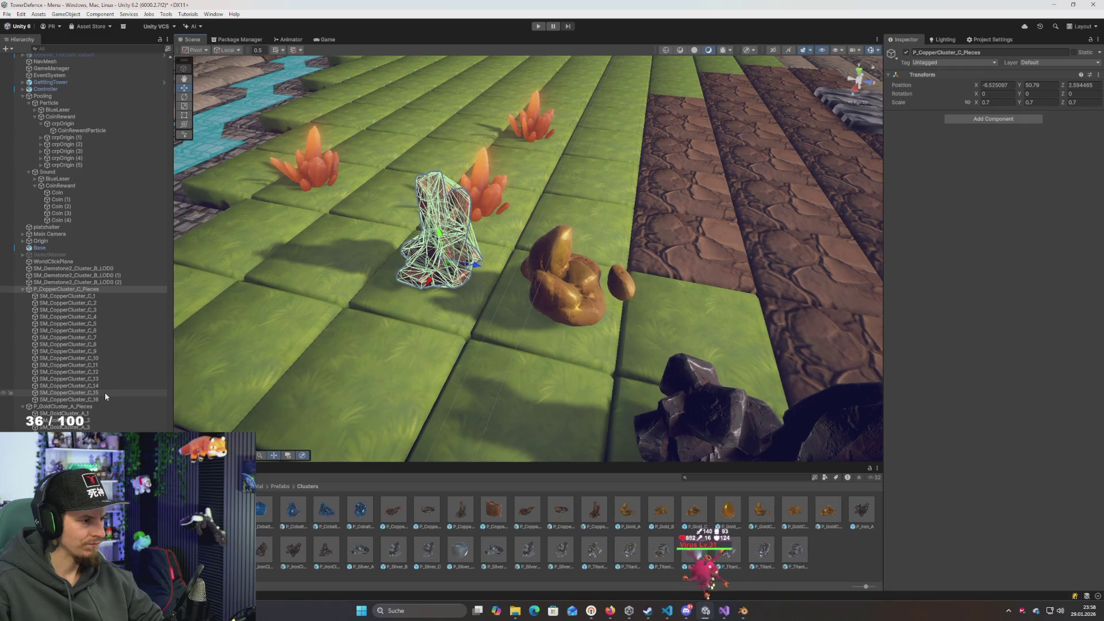
pyautogui.scroll(-2, 96, 361)
pyautogui.click(96, 271)
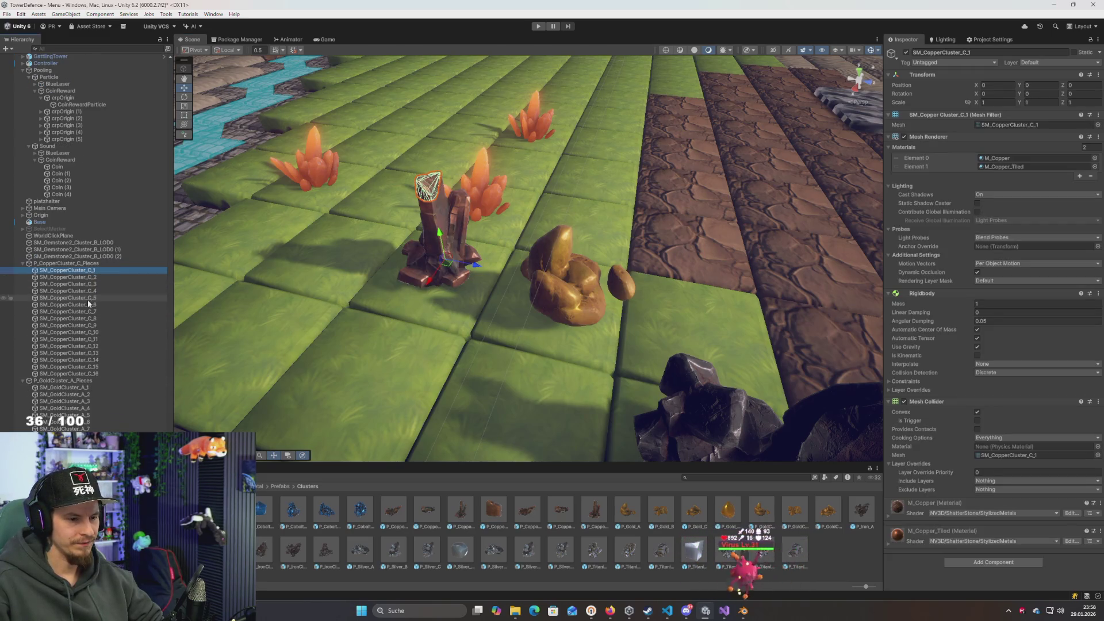
pyautogui.scroll(-5, 87, 301)
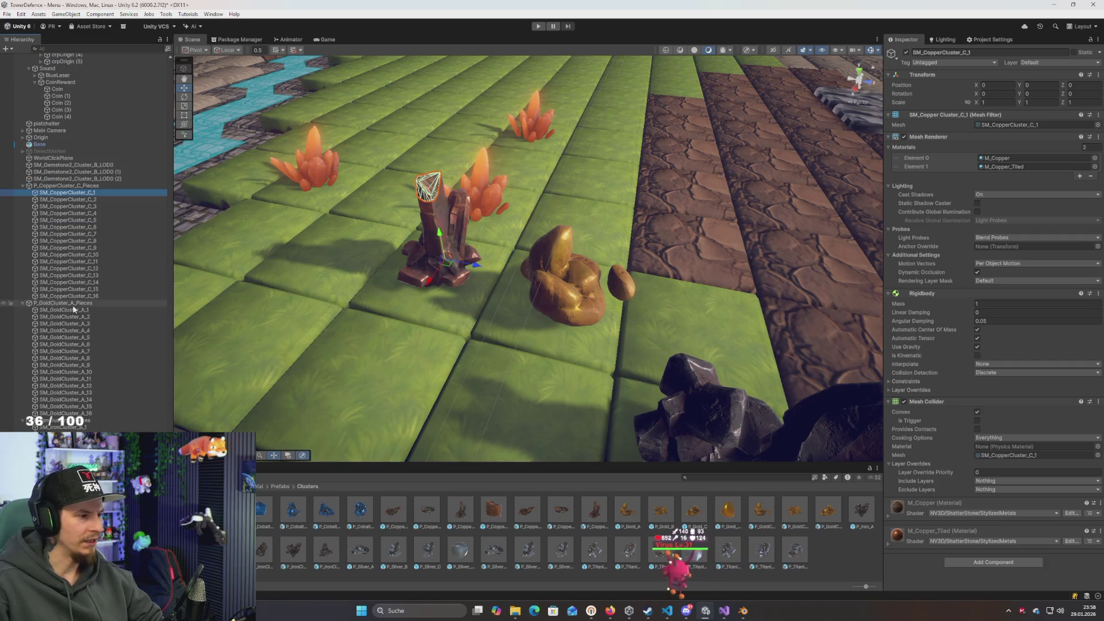
pyautogui.click(69, 302)
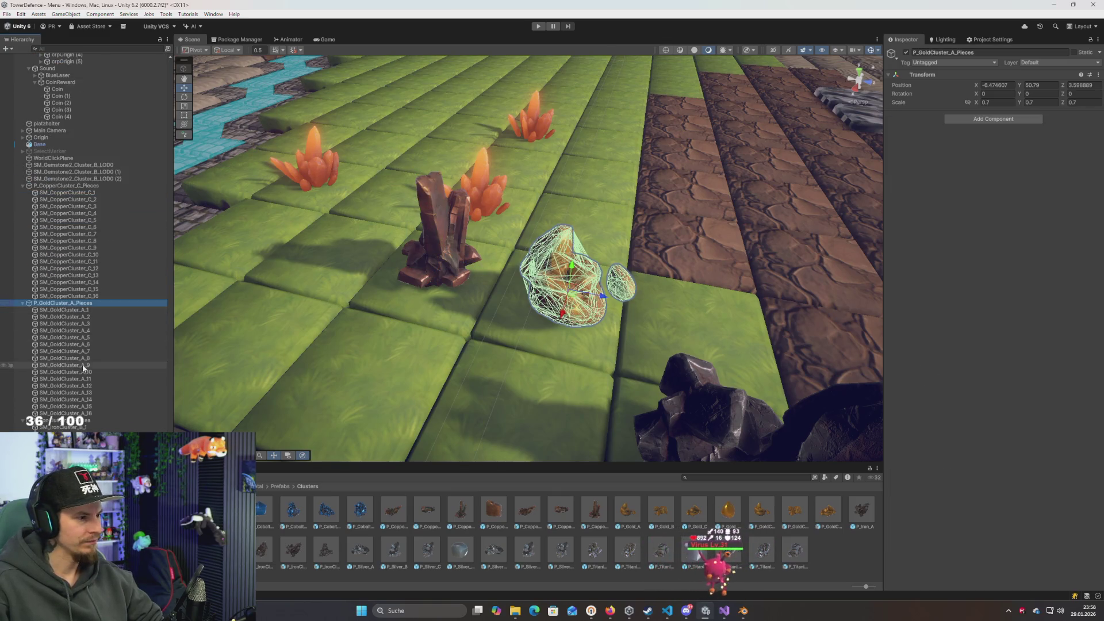
pyautogui.scroll(-5, 83, 362)
pyautogui.click(63, 333)
pyautogui.scroll(8, 64, 237)
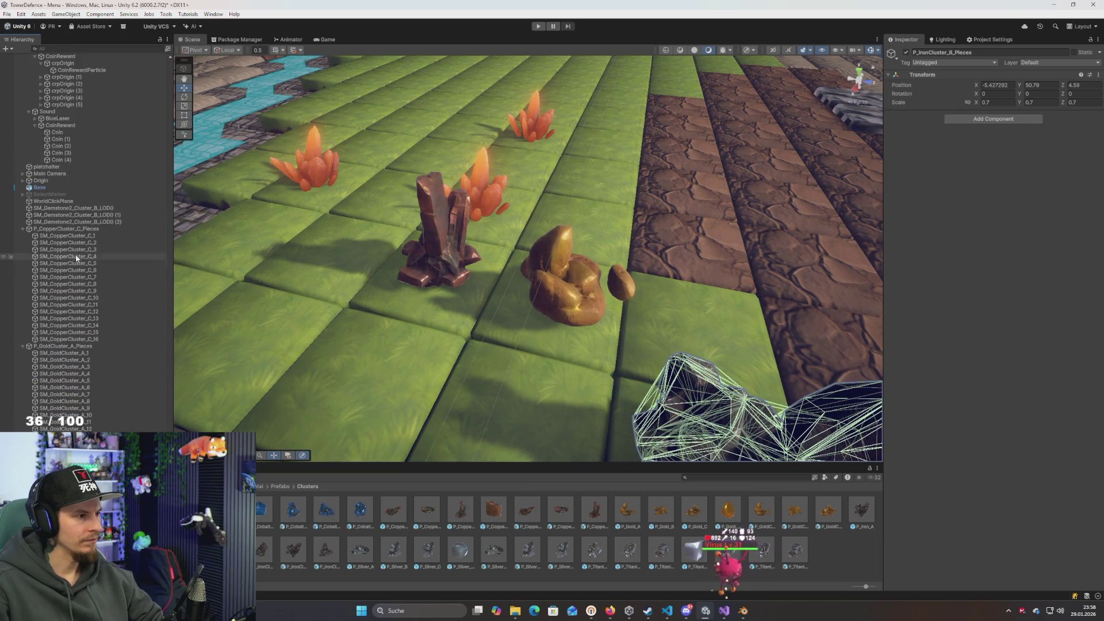
pyautogui.click(63, 235)
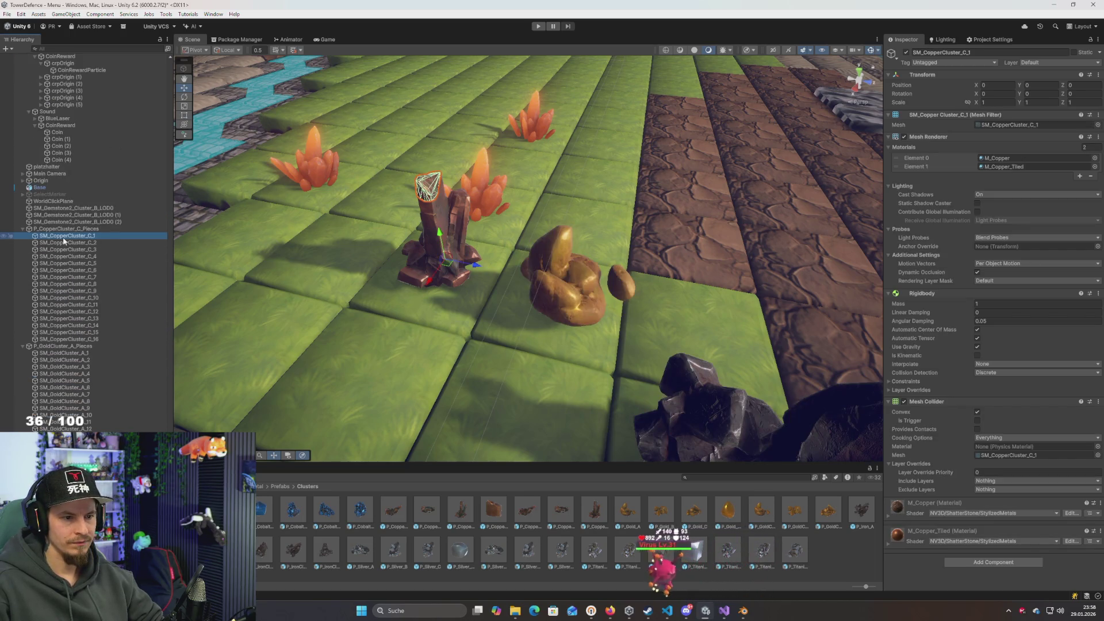
pyautogui.scroll(-3, 80, 270)
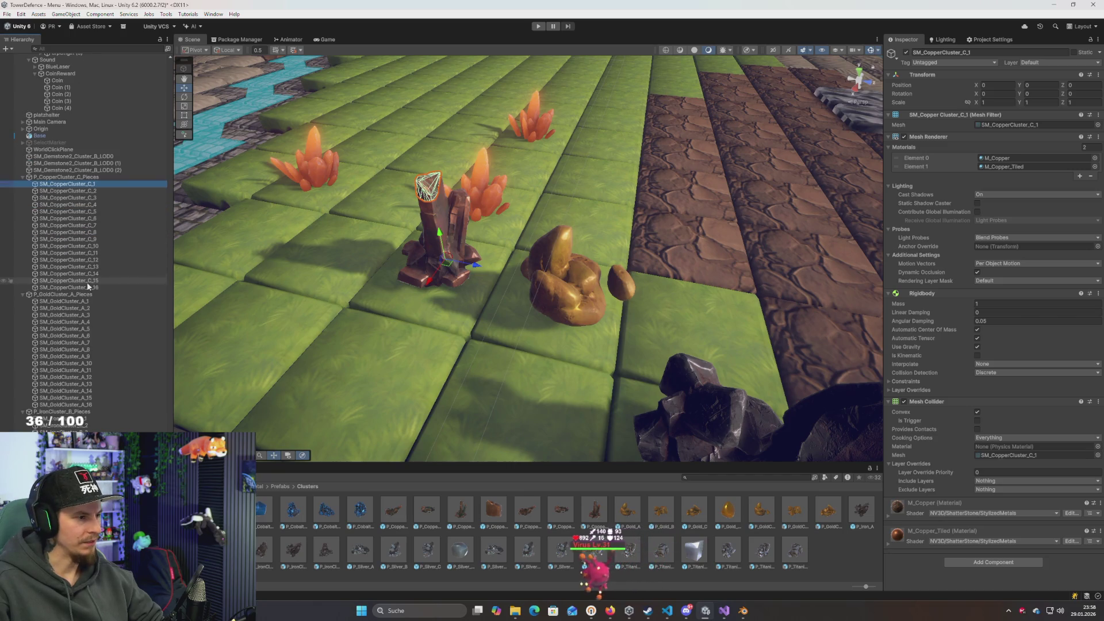
pyautogui.keyDown('shift'); pyautogui.click(89, 286); pyautogui.keyUp('shift')
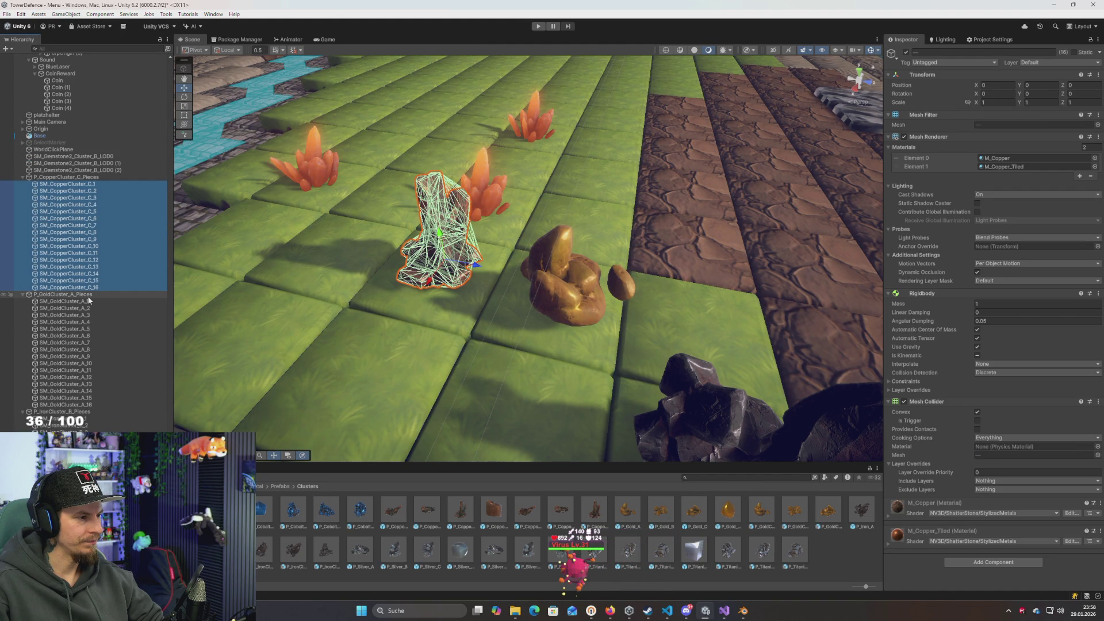